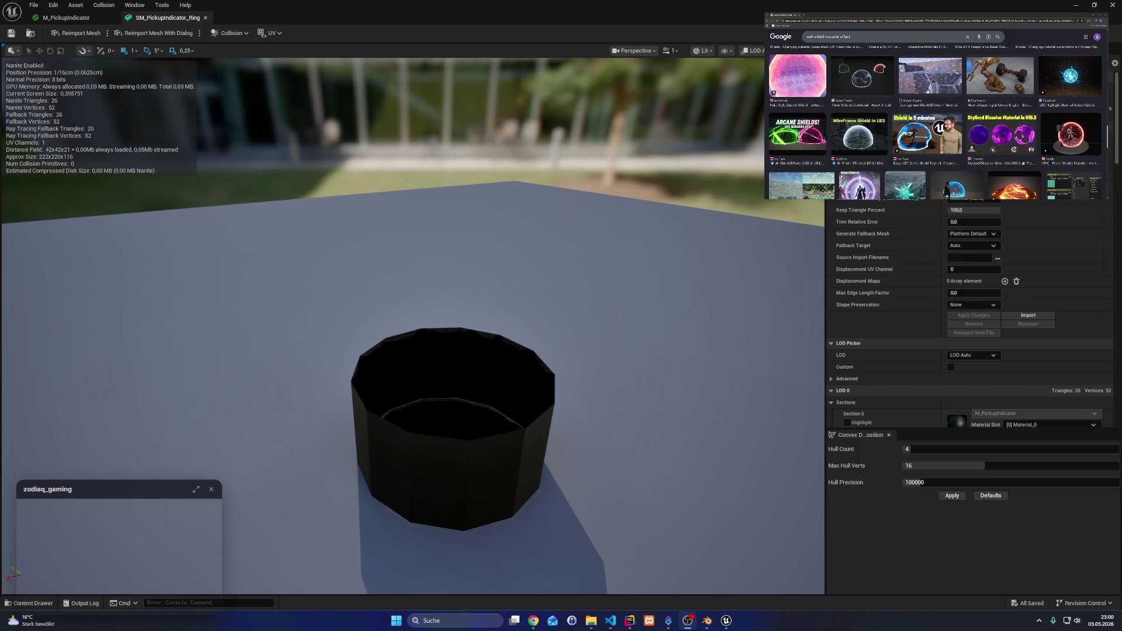
- Close the stray File Explorer window to reveal the SM_PickupIndicator_Ring mesh editor
{"action": "left_click", "coordinate": [1112, 5]}
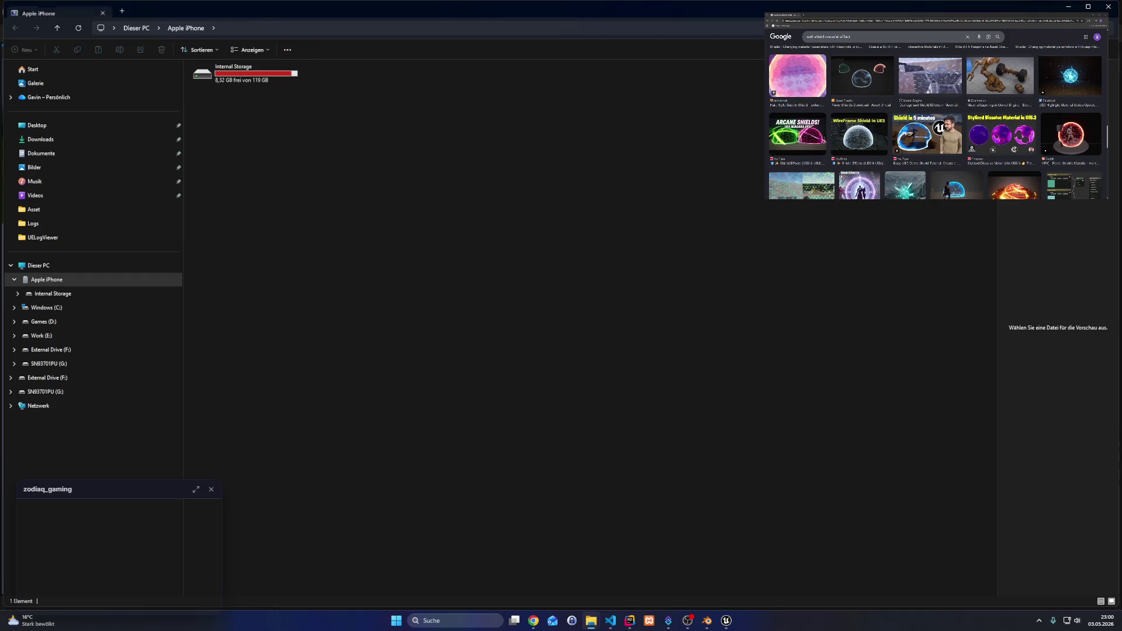
{"action": "left_click", "coordinate": [1115, 9]}
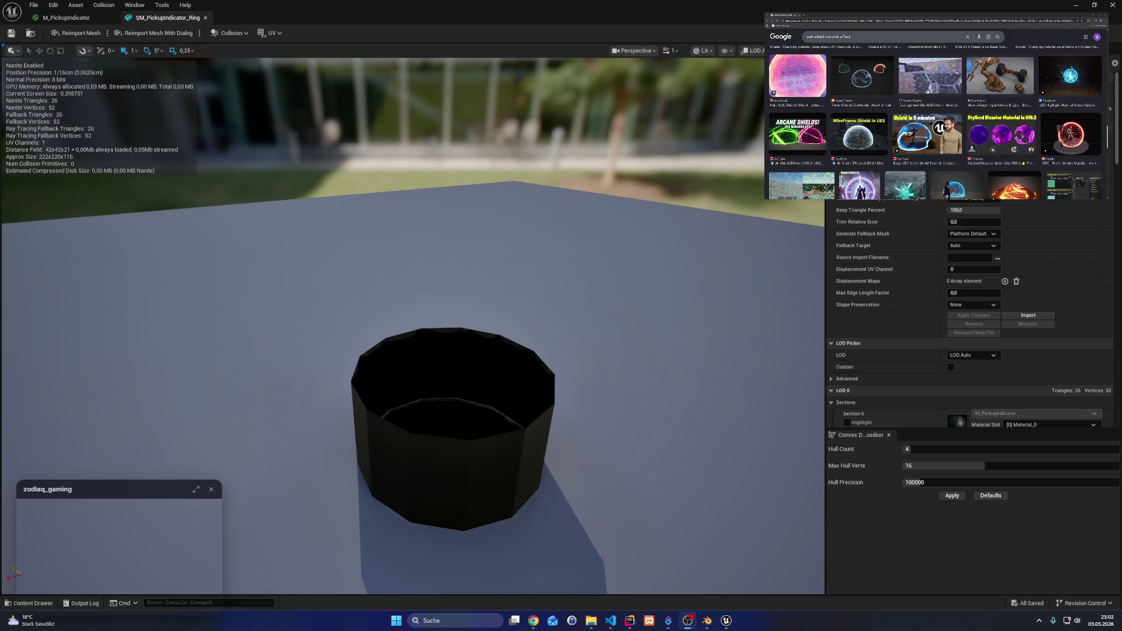
- Scroll further down through the shield-effect image results in Chrome
{"action": "scroll", "coordinate": [935, 123], "scroll_direction": "down", "scroll_amount": 5}
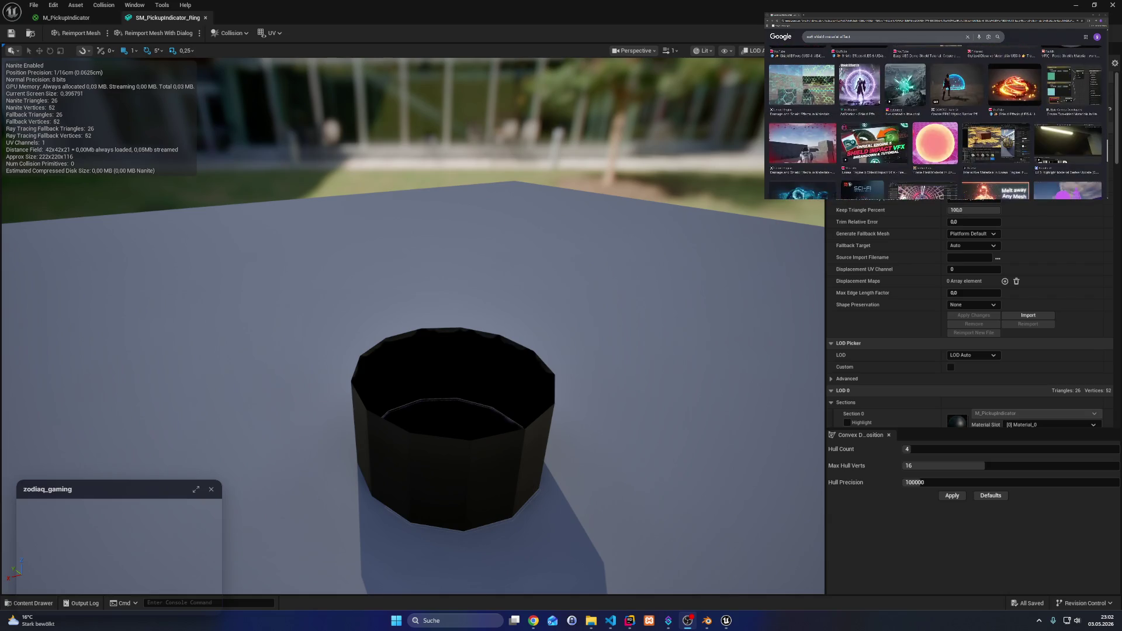
{"action": "scroll", "coordinate": [934, 123], "scroll_direction": "down", "scroll_amount": 5}
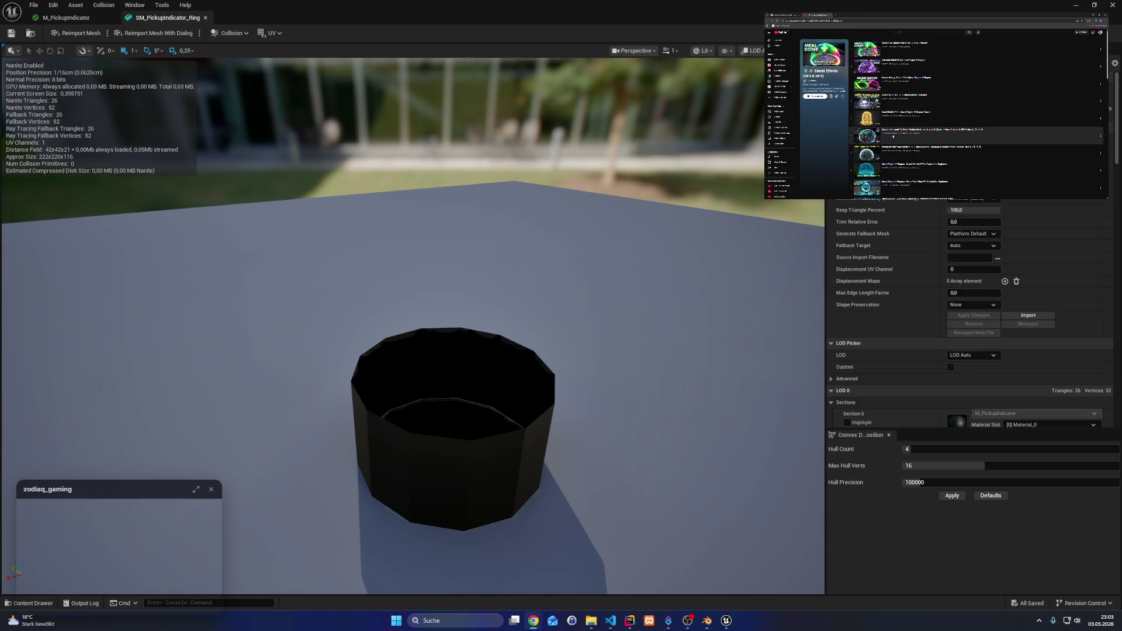
- Play the two-dome shield video in the miniplayer while browsing the effects playlist
{"action": "scroll", "coordinate": [976, 116], "scroll_direction": "down", "scroll_amount": 5}
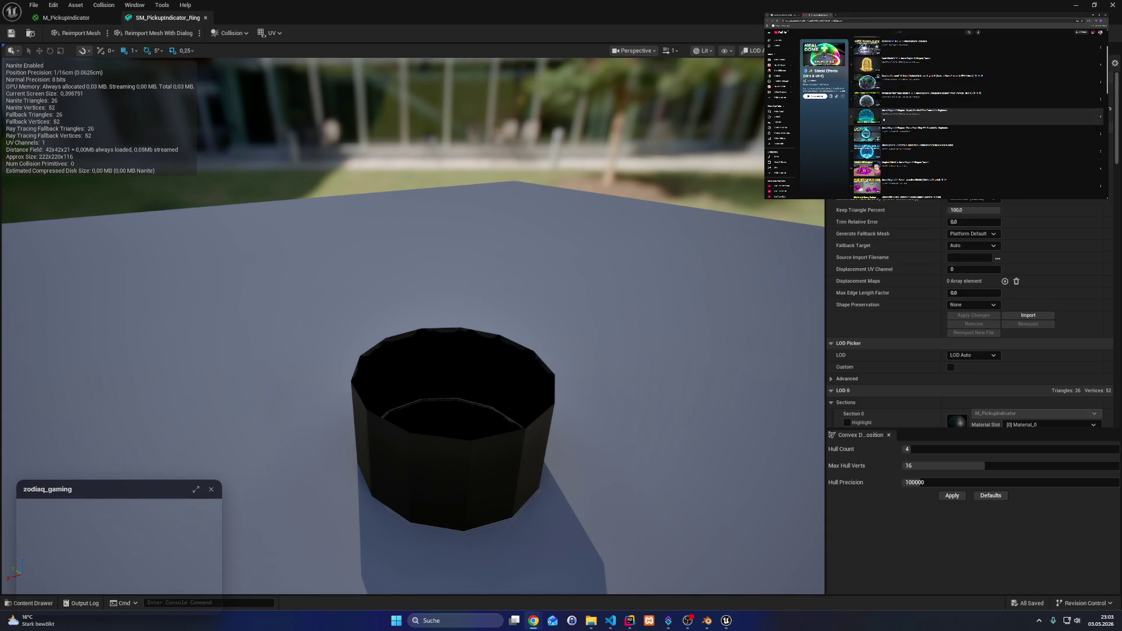
{"action": "scroll", "coordinate": [884, 122], "scroll_direction": "down", "scroll_amount": 3}
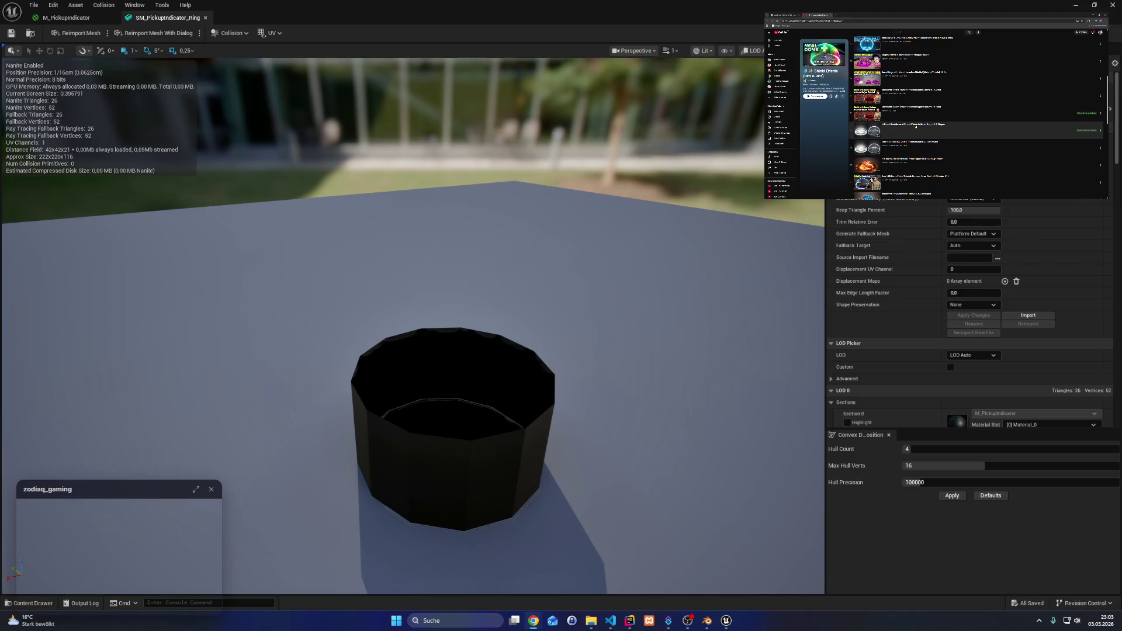
{"action": "left_click", "coordinate": [916, 126]}
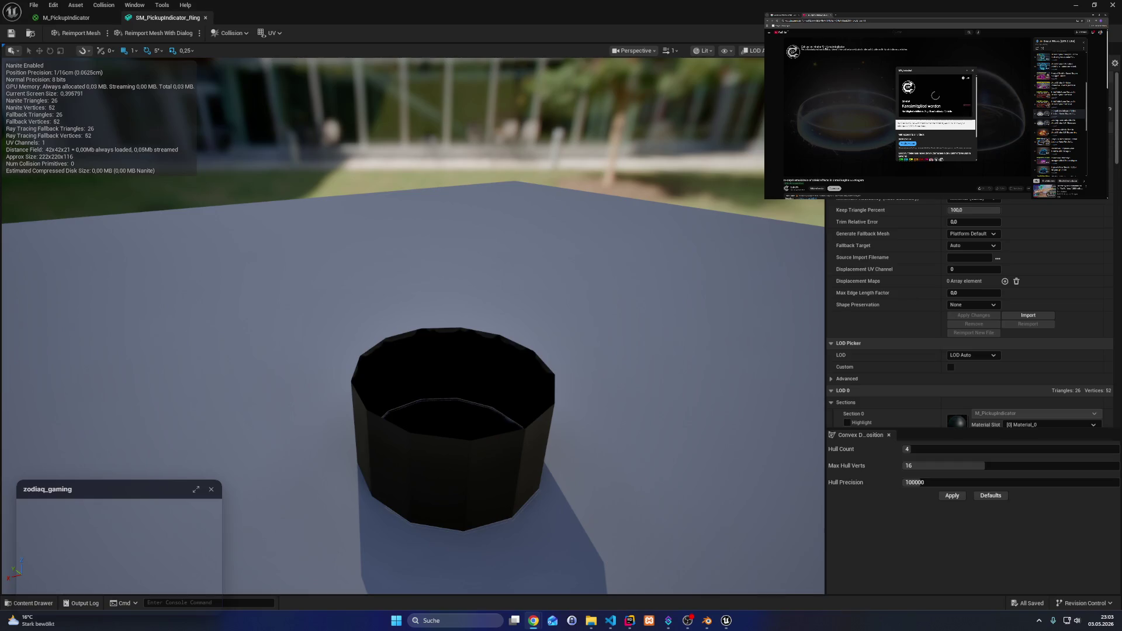
{"action": "left_click", "coordinate": [769, 20]}
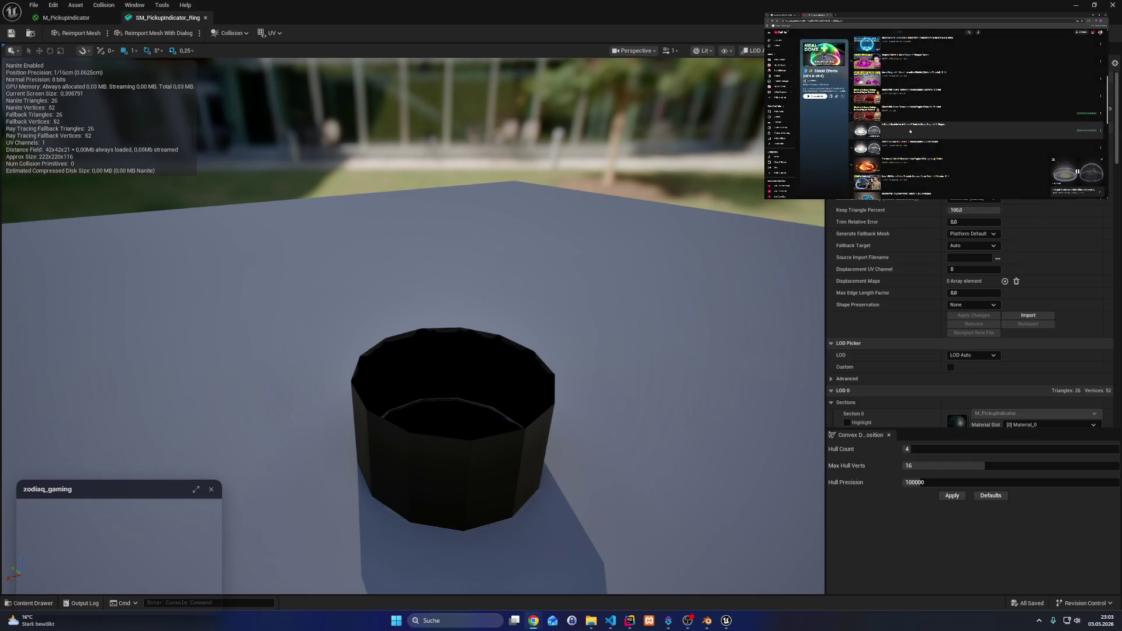
{"action": "scroll", "coordinate": [912, 132], "scroll_direction": "down", "scroll_amount": 10}
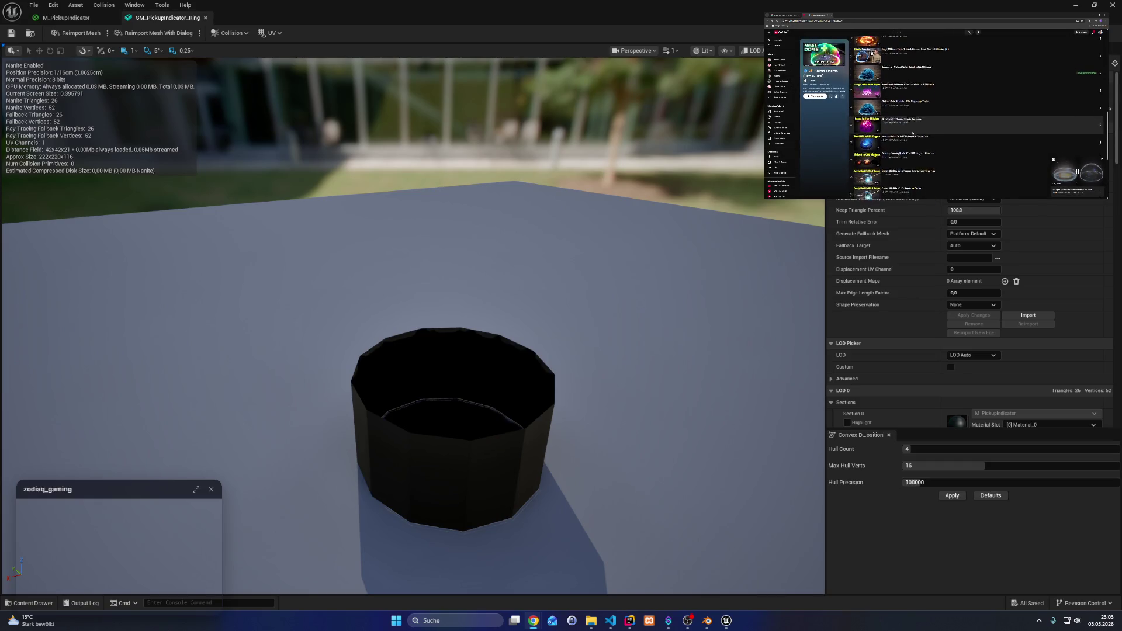
{"action": "scroll", "coordinate": [913, 133], "scroll_direction": "down", "scroll_amount": 2}
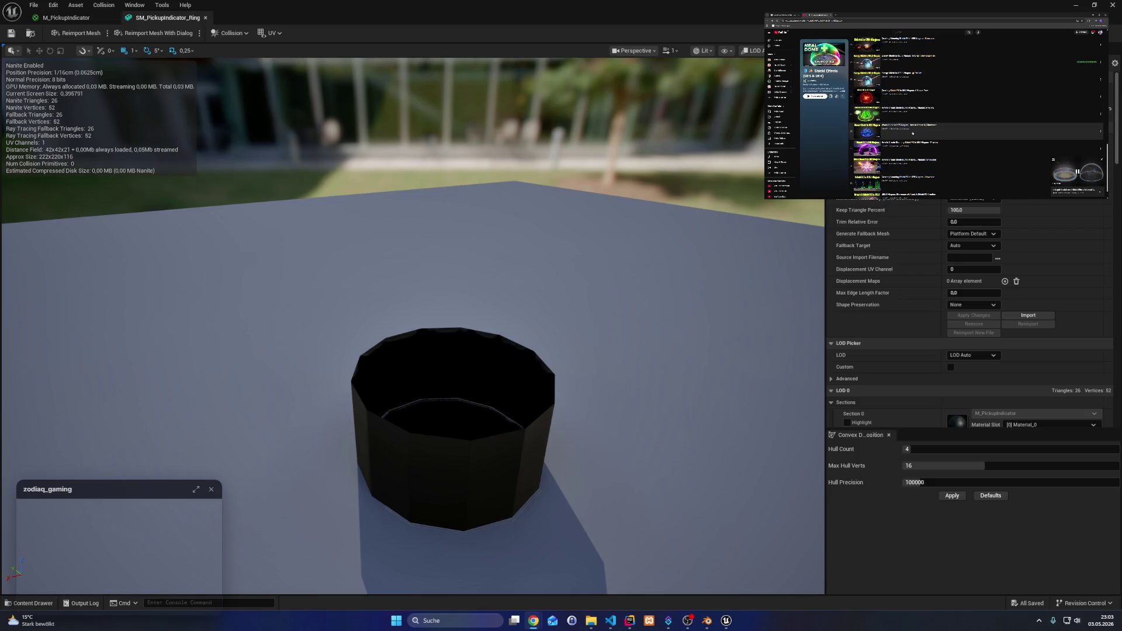
{"action": "scroll", "coordinate": [912, 134], "scroll_direction": "down", "scroll_amount": 10}
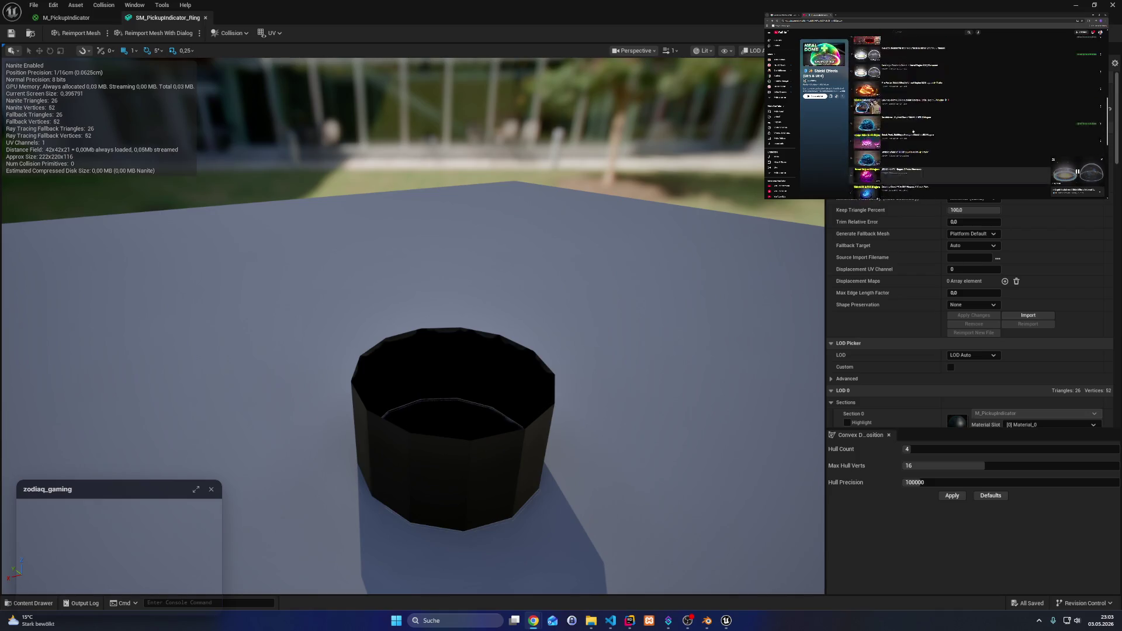
{"action": "scroll", "coordinate": [913, 132], "scroll_direction": "up", "scroll_amount": 1}
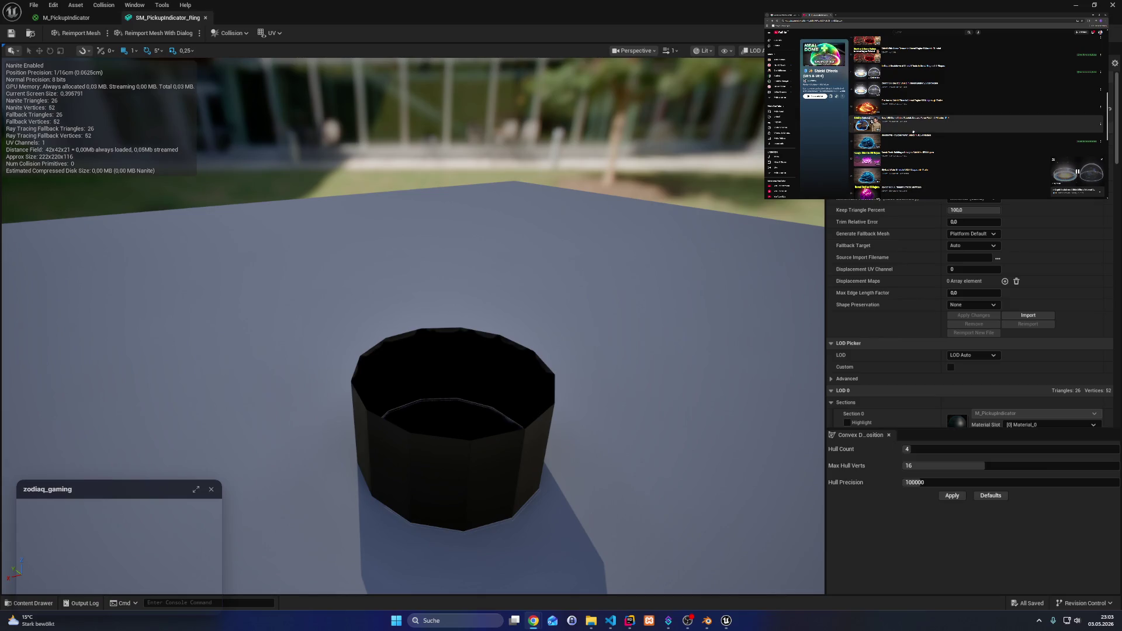
{"action": "scroll", "coordinate": [913, 132], "scroll_direction": "up", "scroll_amount": 6}
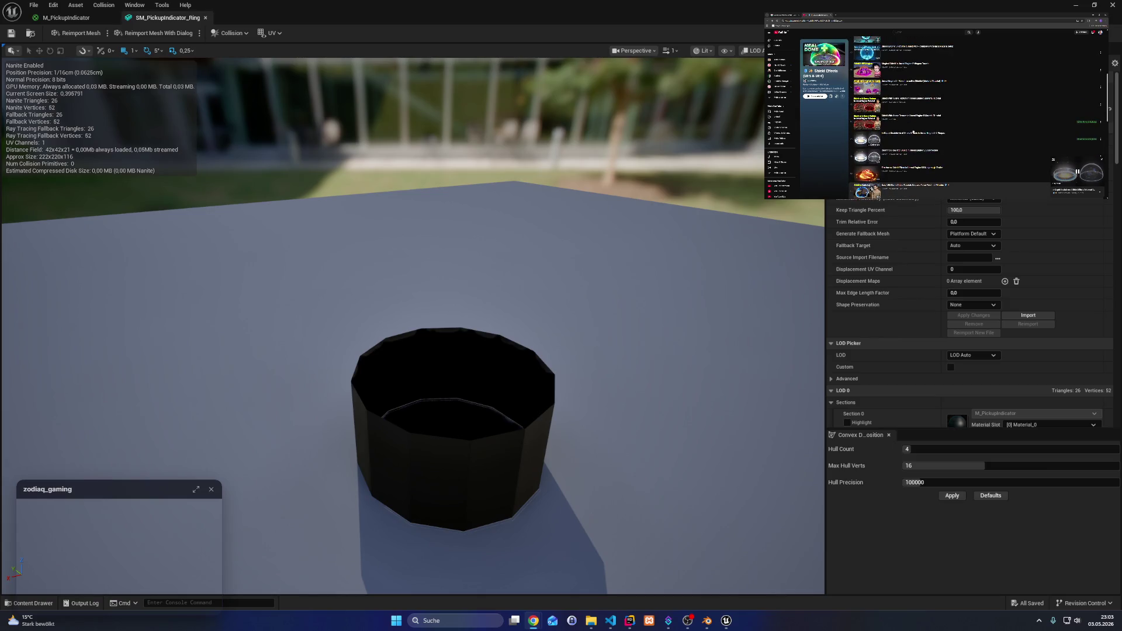
{"action": "scroll", "coordinate": [912, 132], "scroll_direction": "up", "scroll_amount": 2}
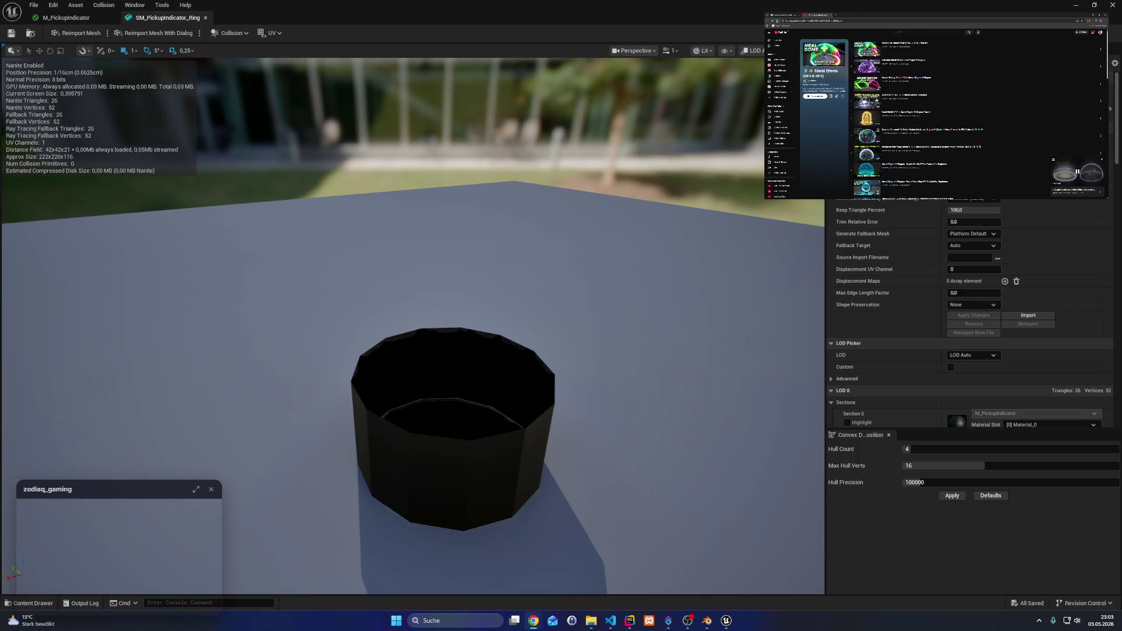
- Browse the Google shield image results again, then return to the YouTube shield effects page
{"action": "left_click", "coordinate": [783, 15]}
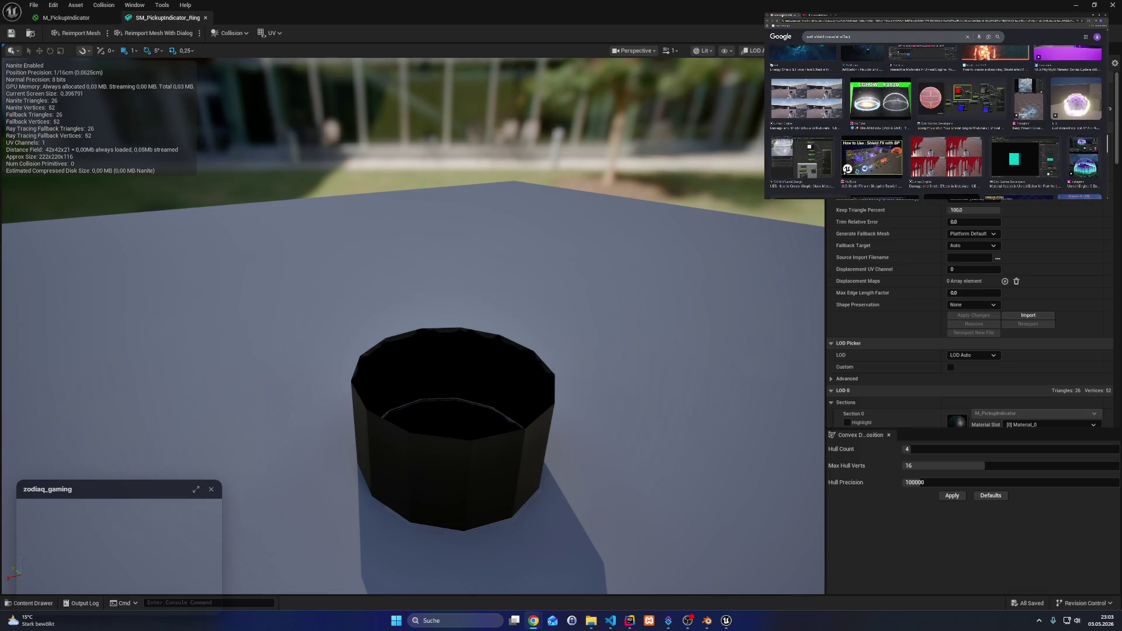
{"action": "scroll", "coordinate": [867, 124], "scroll_direction": "down", "scroll_amount": 5}
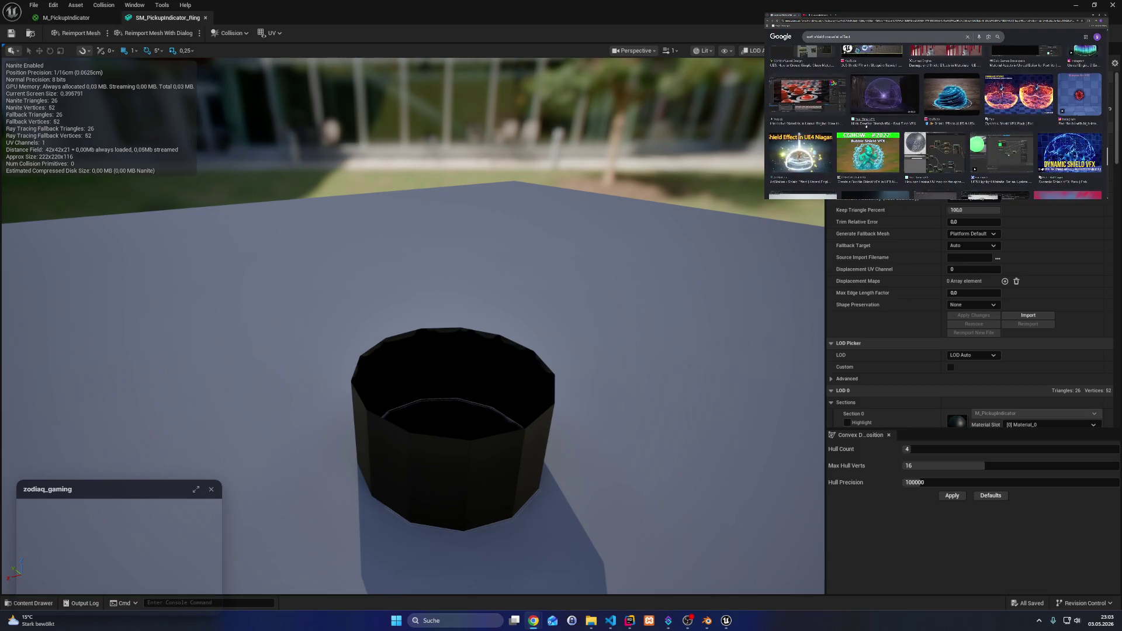
{"action": "scroll", "coordinate": [867, 125], "scroll_direction": "down", "scroll_amount": 3}
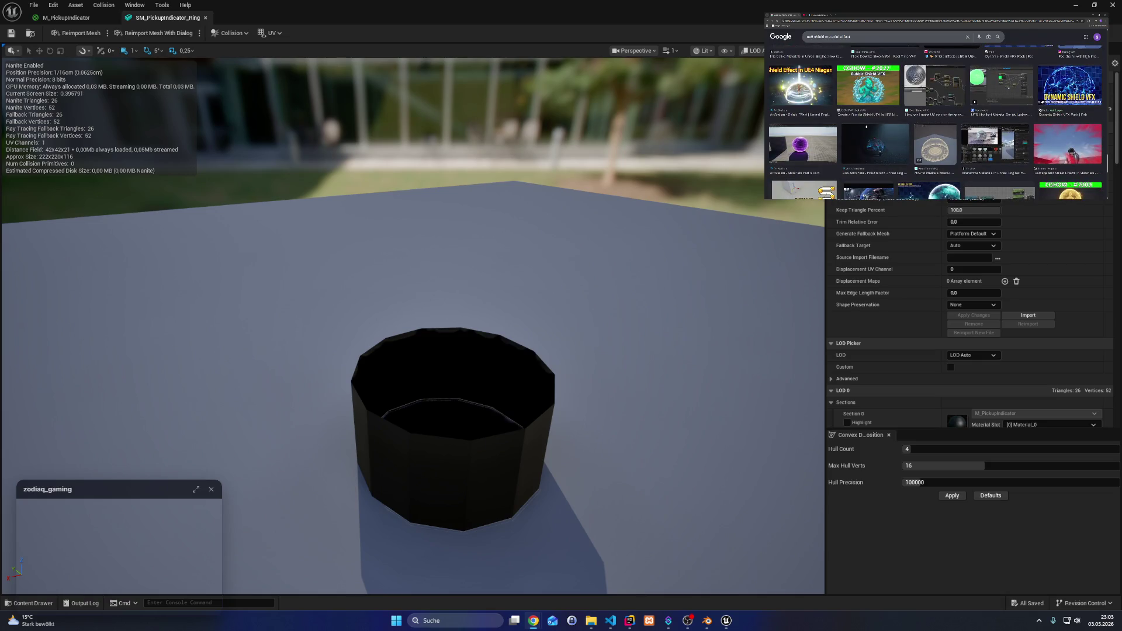
{"action": "scroll", "coordinate": [867, 125], "scroll_direction": "down", "scroll_amount": 2}
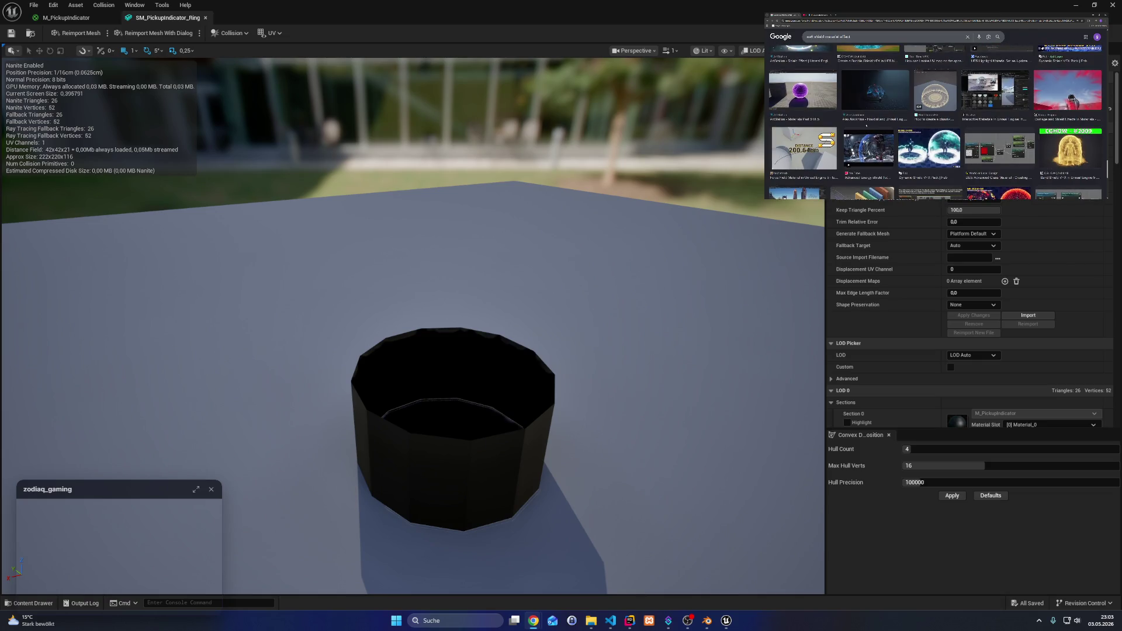
{"action": "scroll", "coordinate": [867, 125], "scroll_direction": "down", "scroll_amount": 2}
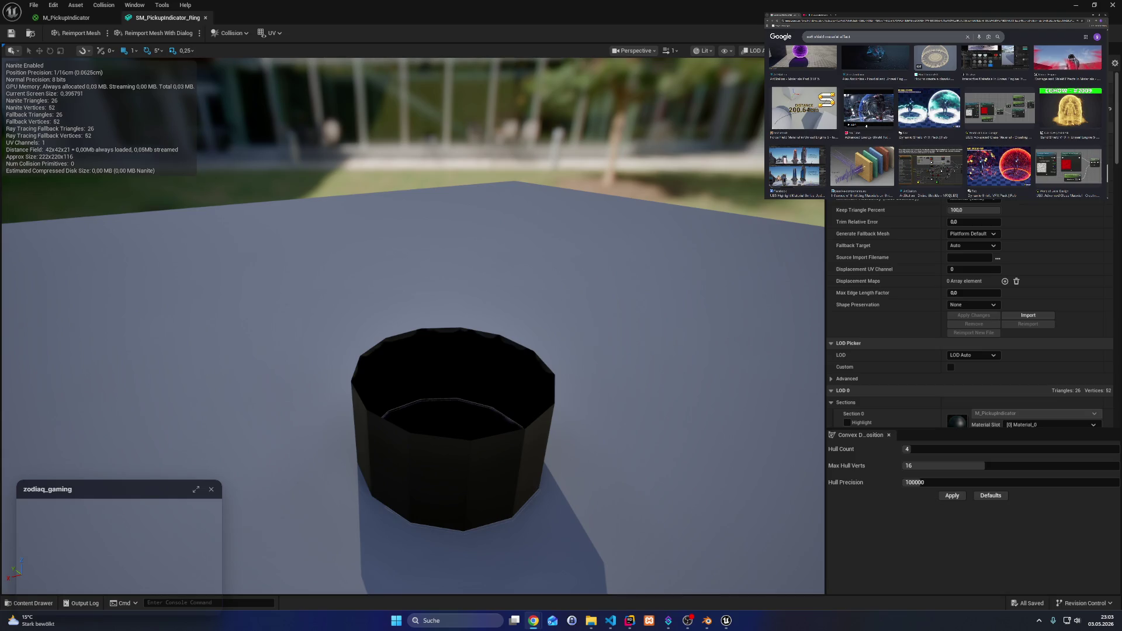
{"action": "scroll", "coordinate": [935, 123], "scroll_direction": "down", "scroll_amount": 2}
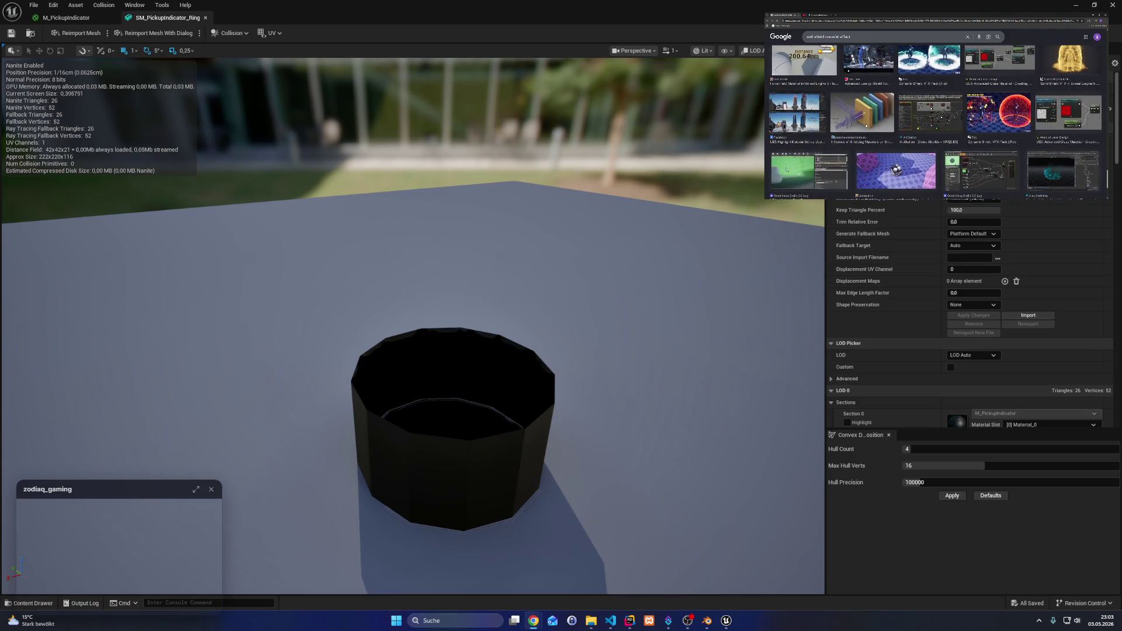
{"action": "scroll", "coordinate": [935, 123], "scroll_direction": "up", "scroll_amount": 3}
{"action": "left_click", "coordinate": [877, 26]}
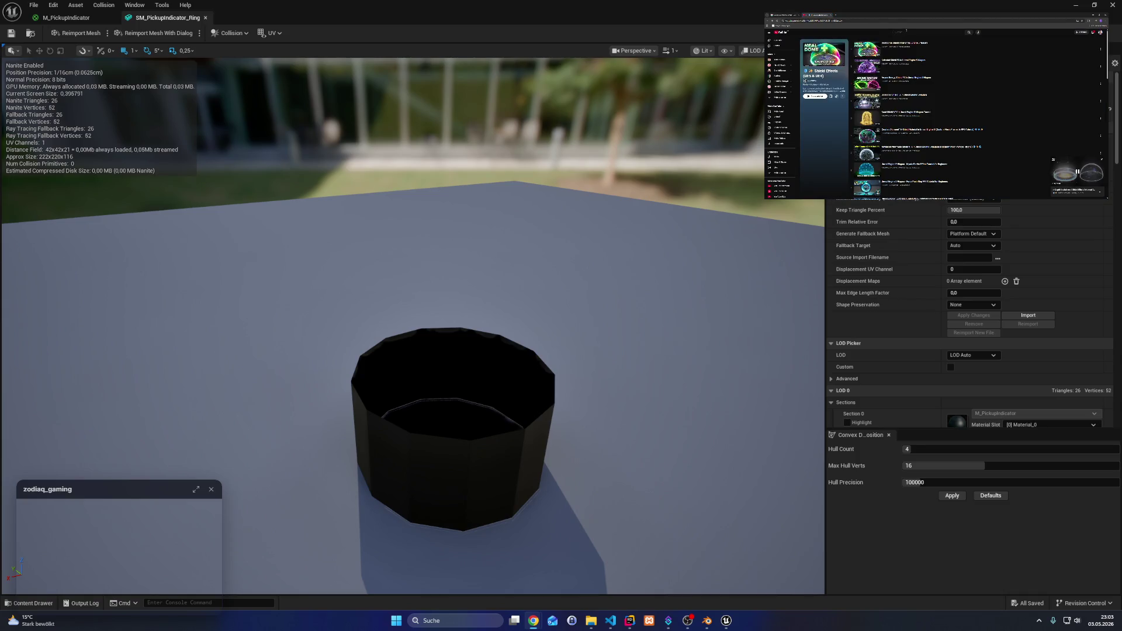
{"action": "left_click", "coordinate": [912, 32]}
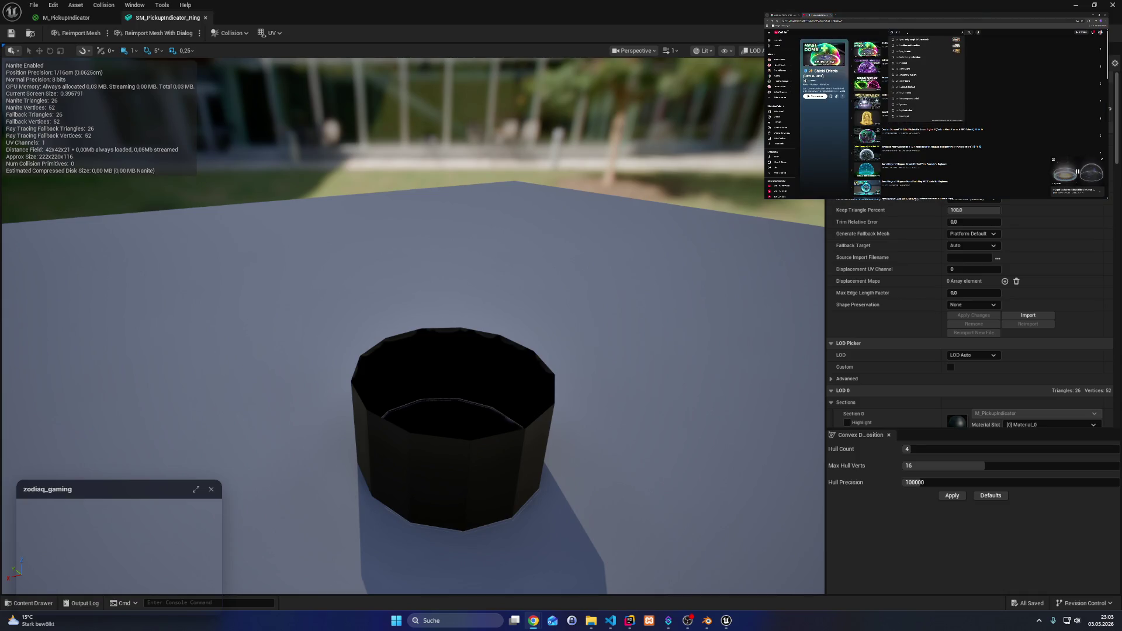
{"action": "type", "text": "shield"}
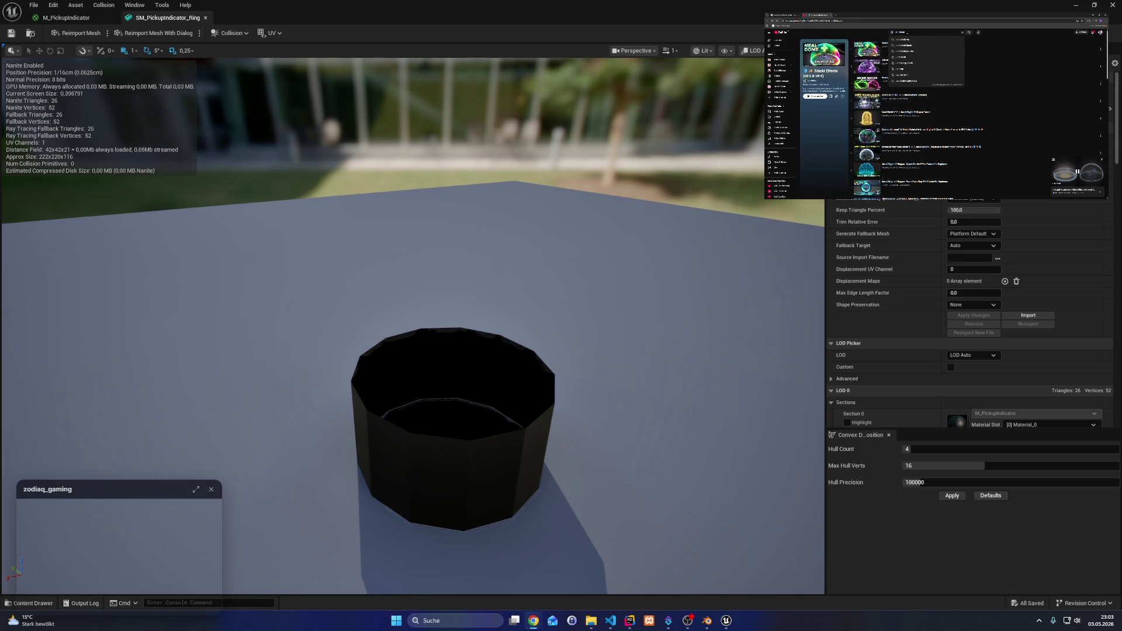
{"action": "type", "text": " unreal engine"}
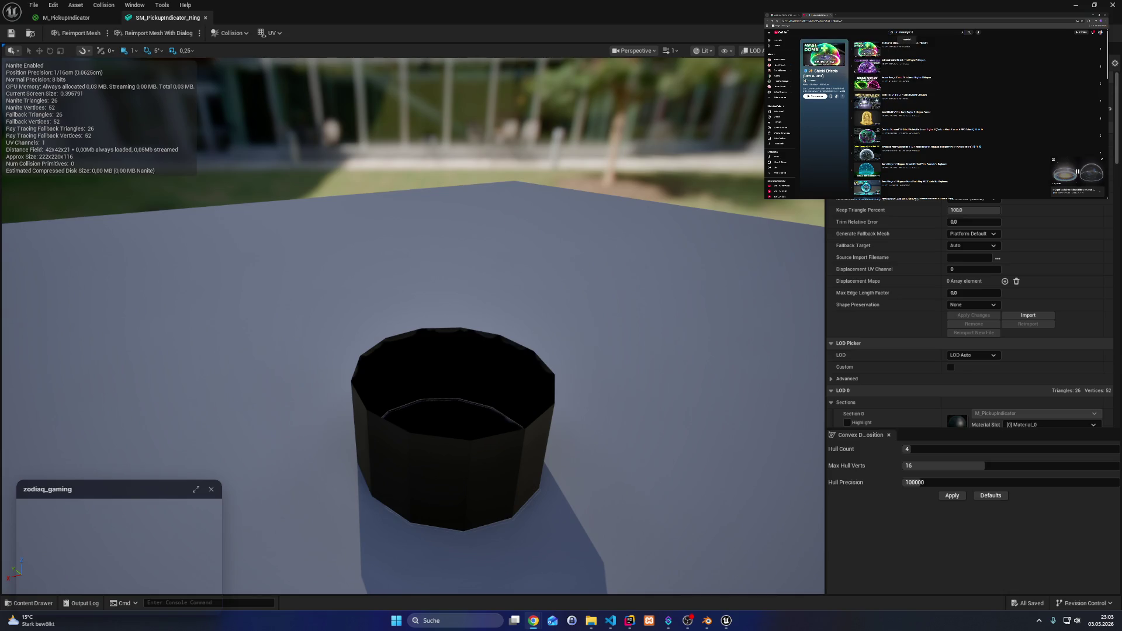
{"action": "key", "text": "Return"}
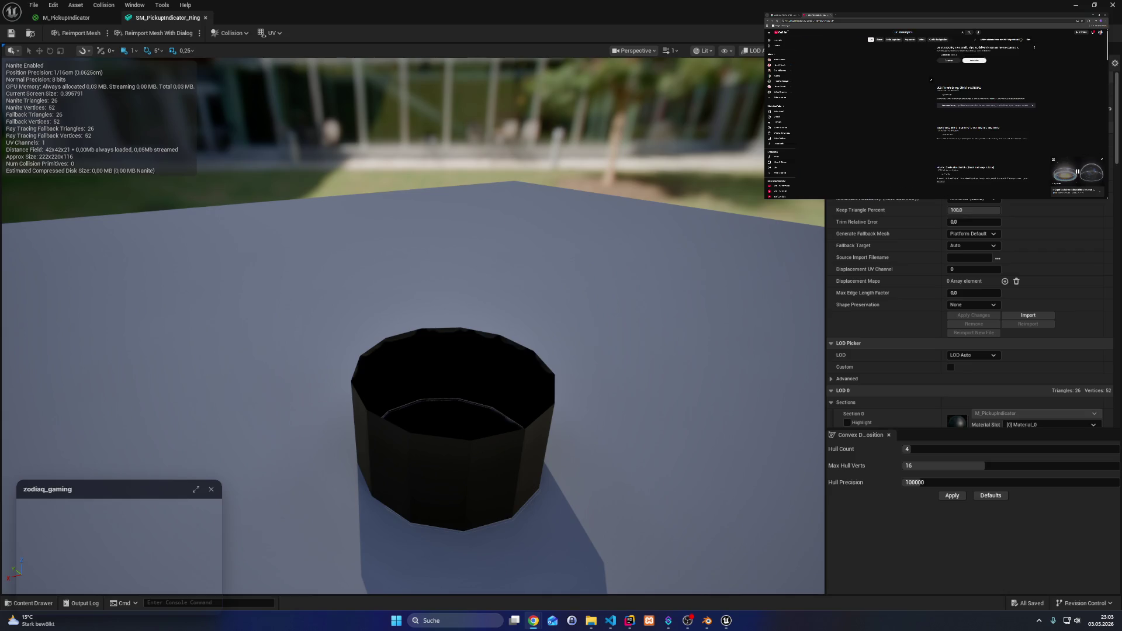
{"action": "scroll", "coordinate": [991, 151], "scroll_direction": "down", "scroll_amount": 3}
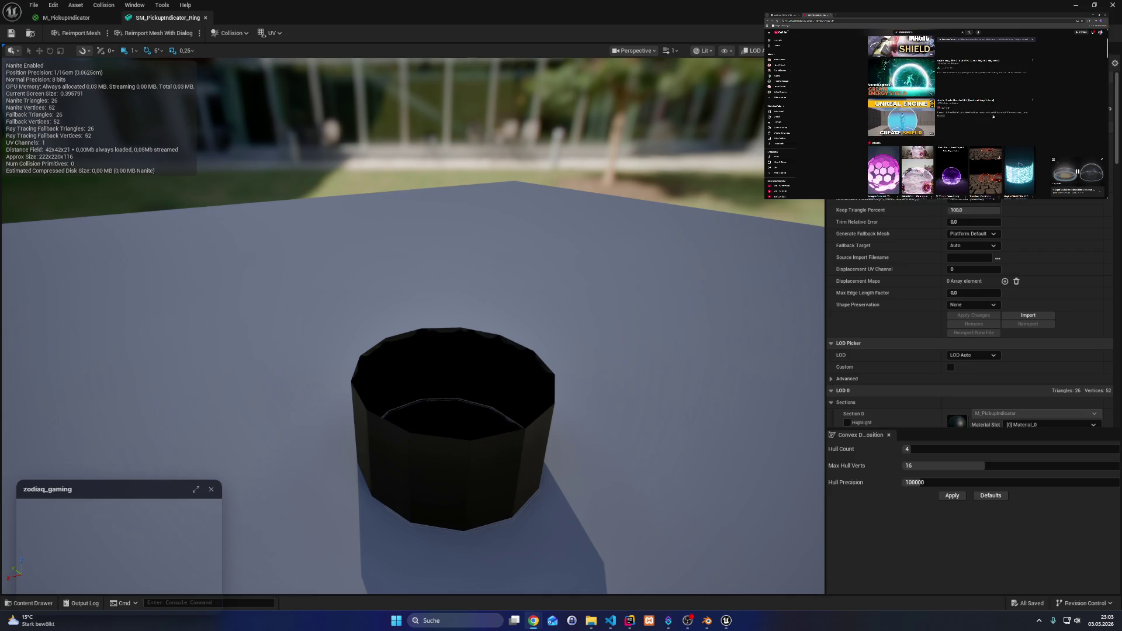
{"action": "scroll", "coordinate": [984, 101], "scroll_direction": "down", "scroll_amount": 5}
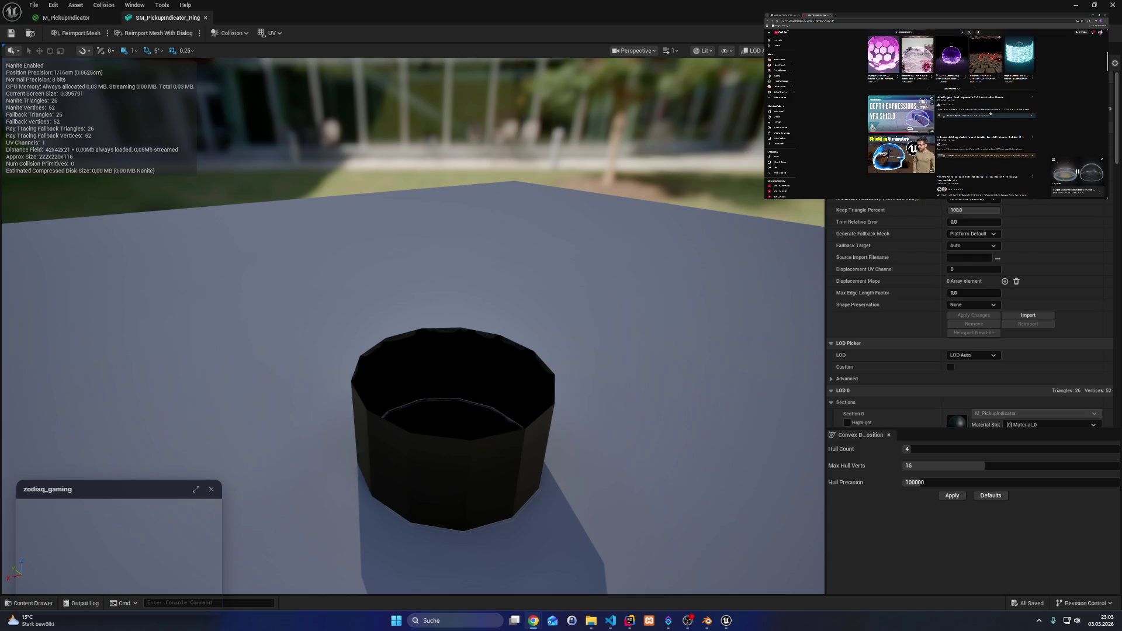
{"action": "scroll", "coordinate": [985, 144], "scroll_direction": "down", "scroll_amount": 5}
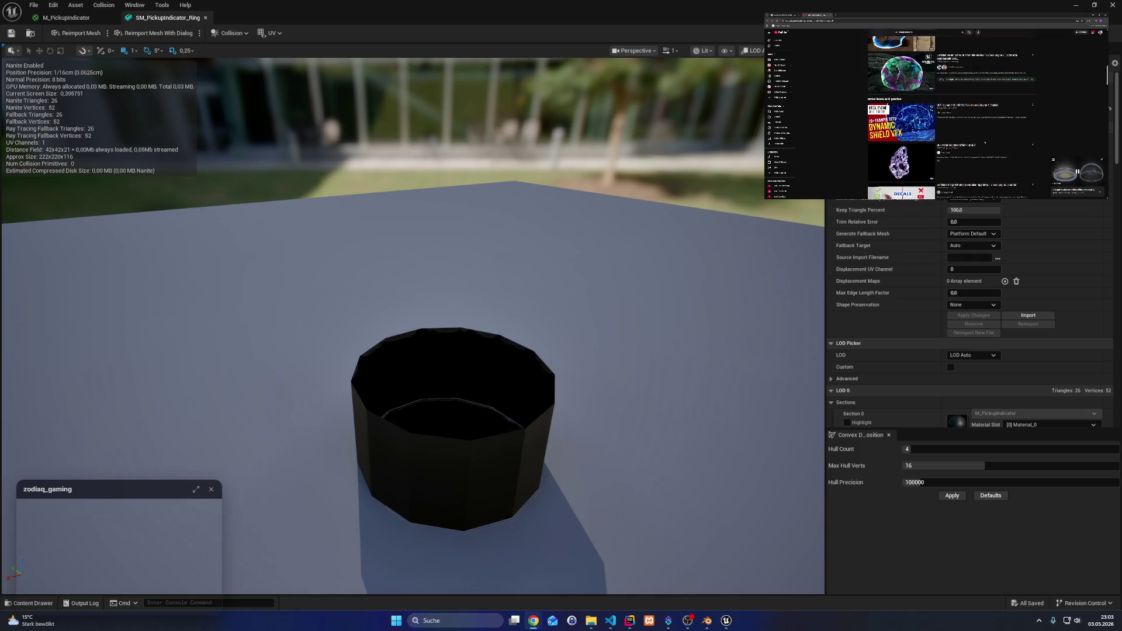
{"action": "scroll", "coordinate": [985, 142], "scroll_direction": "up", "scroll_amount": 5}
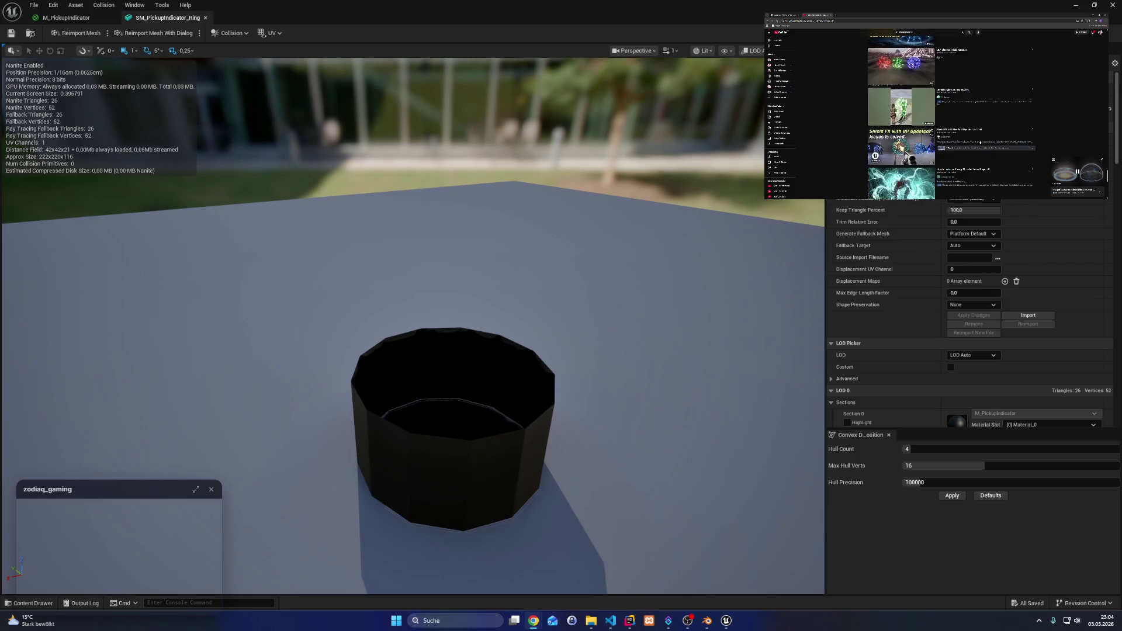
{"action": "scroll", "coordinate": [979, 142], "scroll_direction": "down", "scroll_amount": 3}
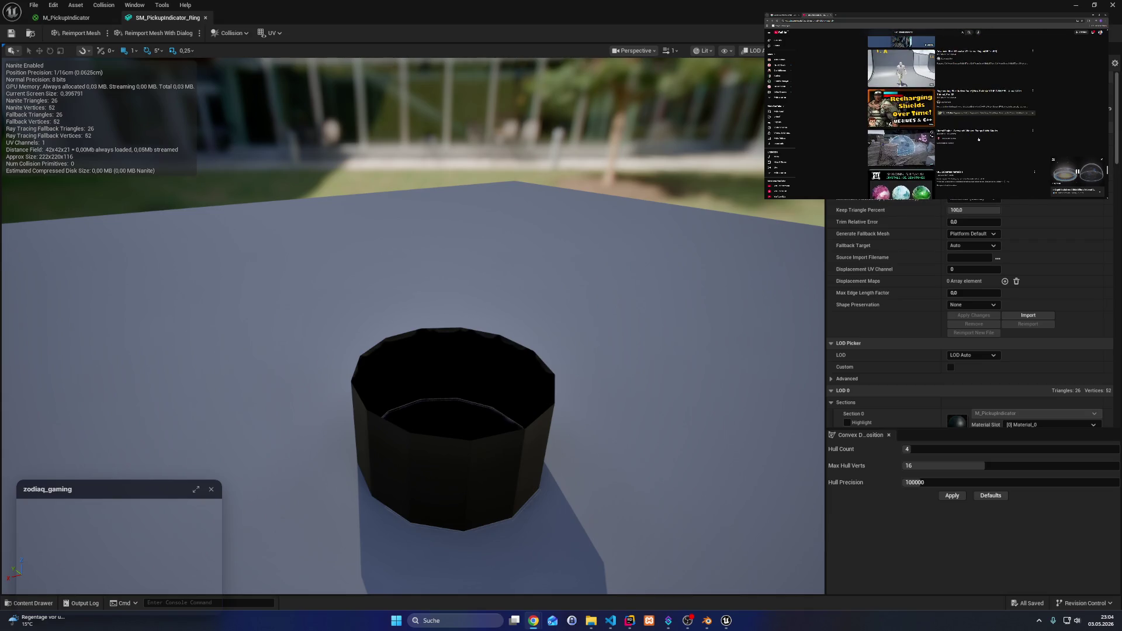
{"action": "scroll", "coordinate": [978, 140], "scroll_direction": "down", "scroll_amount": 3}
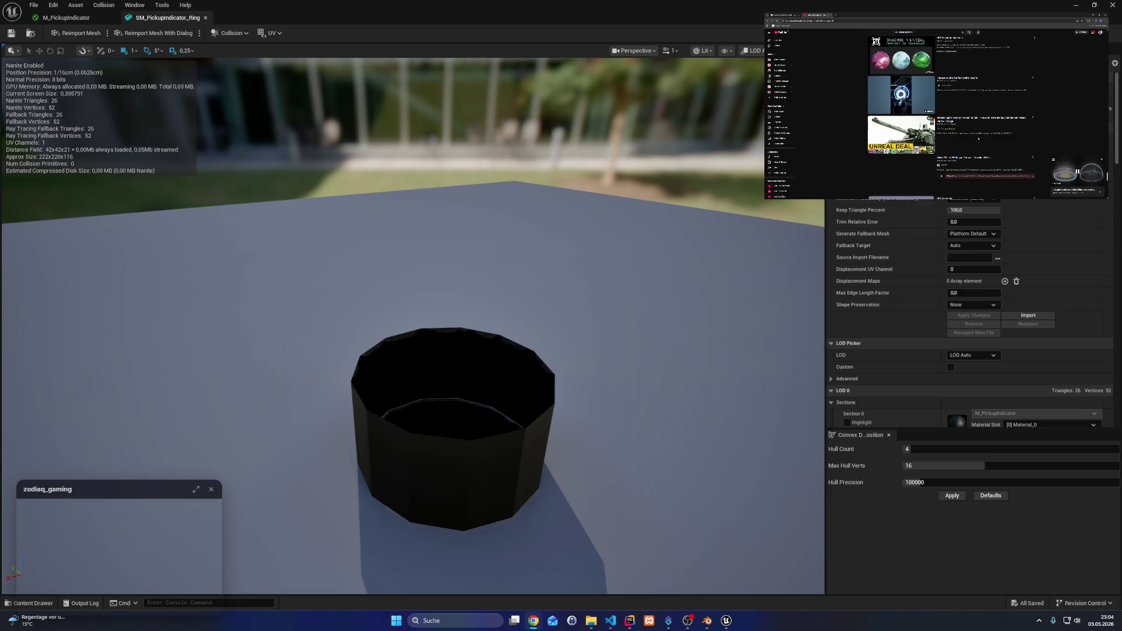
{"action": "scroll", "coordinate": [978, 139], "scroll_direction": "down", "scroll_amount": 3}
{"action": "scroll", "coordinate": [979, 140], "scroll_direction": "down", "scroll_amount": 8}
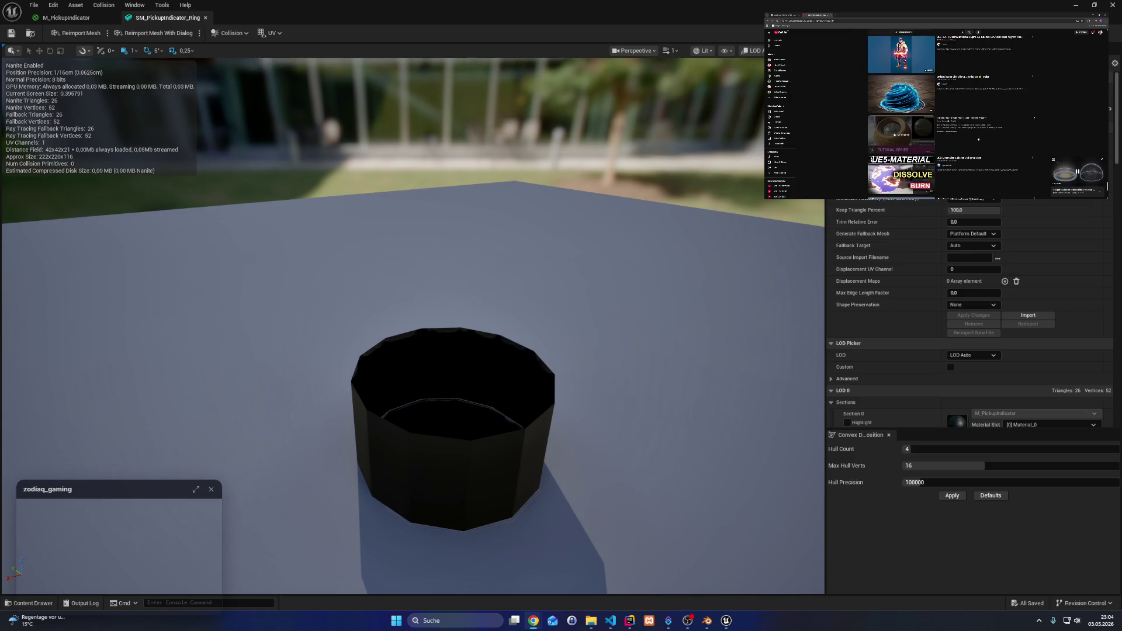
{"action": "scroll", "coordinate": [978, 139], "scroll_direction": "down", "scroll_amount": 5}
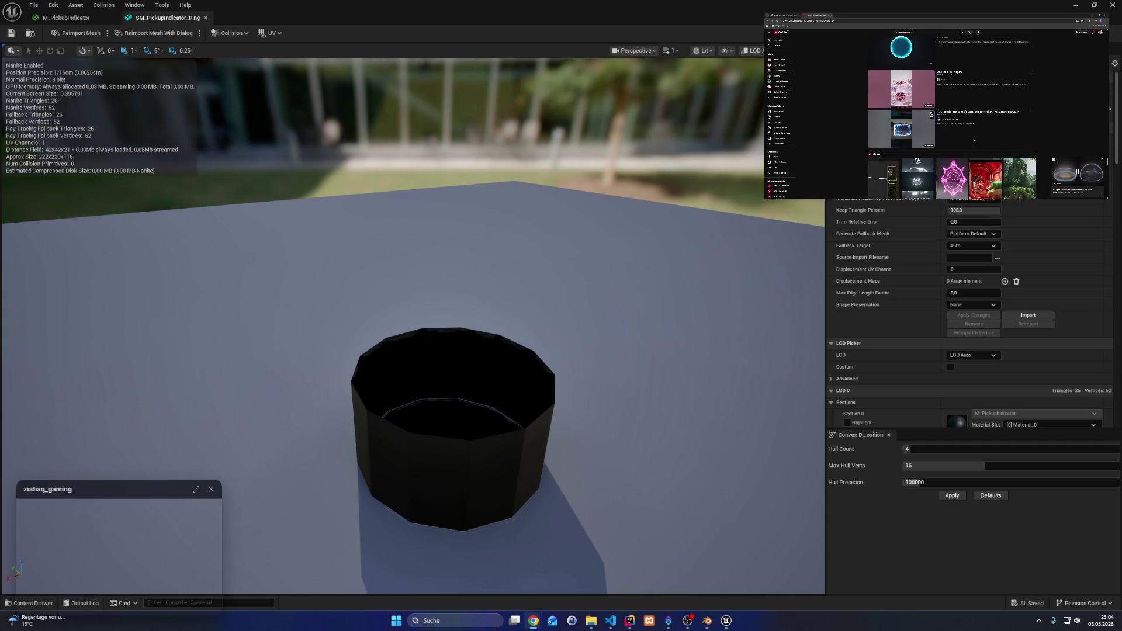
{"action": "scroll", "coordinate": [978, 140], "scroll_direction": "down", "scroll_amount": 3}
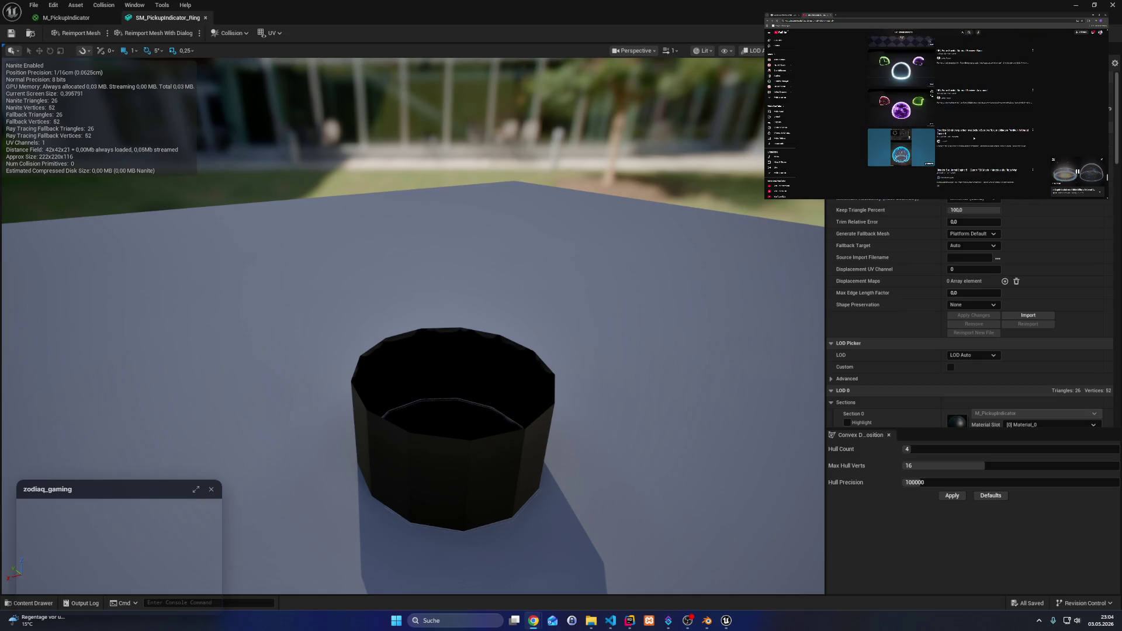
{"action": "scroll", "coordinate": [974, 139], "scroll_direction": "down", "scroll_amount": 5}
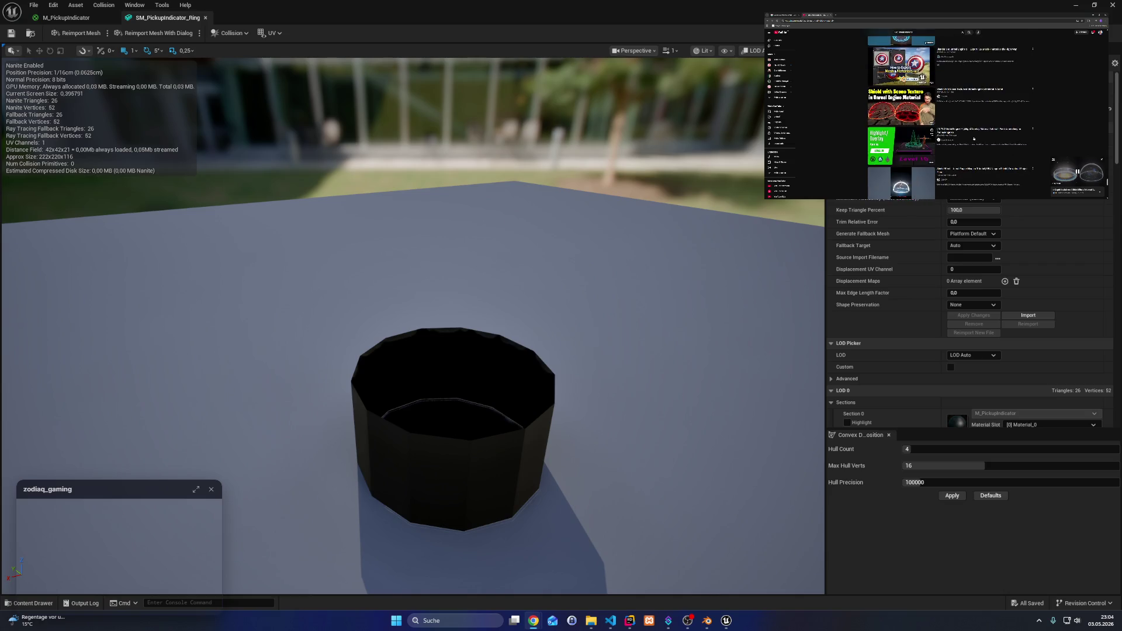
{"action": "scroll", "coordinate": [974, 139], "scroll_direction": "down", "scroll_amount": 3}
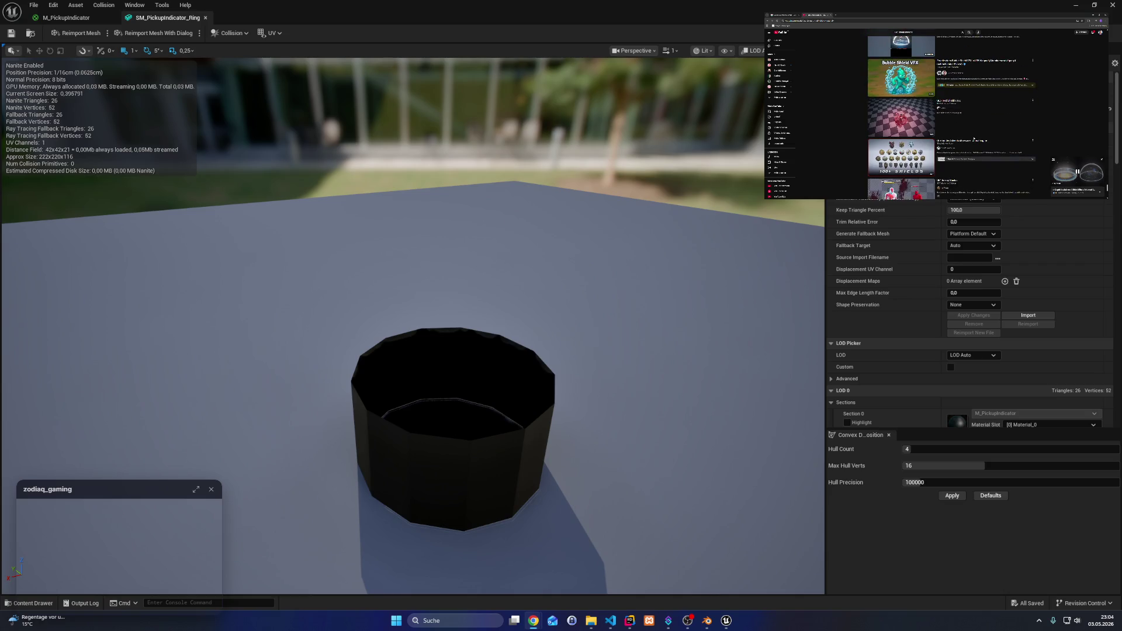
{"action": "scroll", "coordinate": [974, 138], "scroll_direction": "down", "scroll_amount": 3}
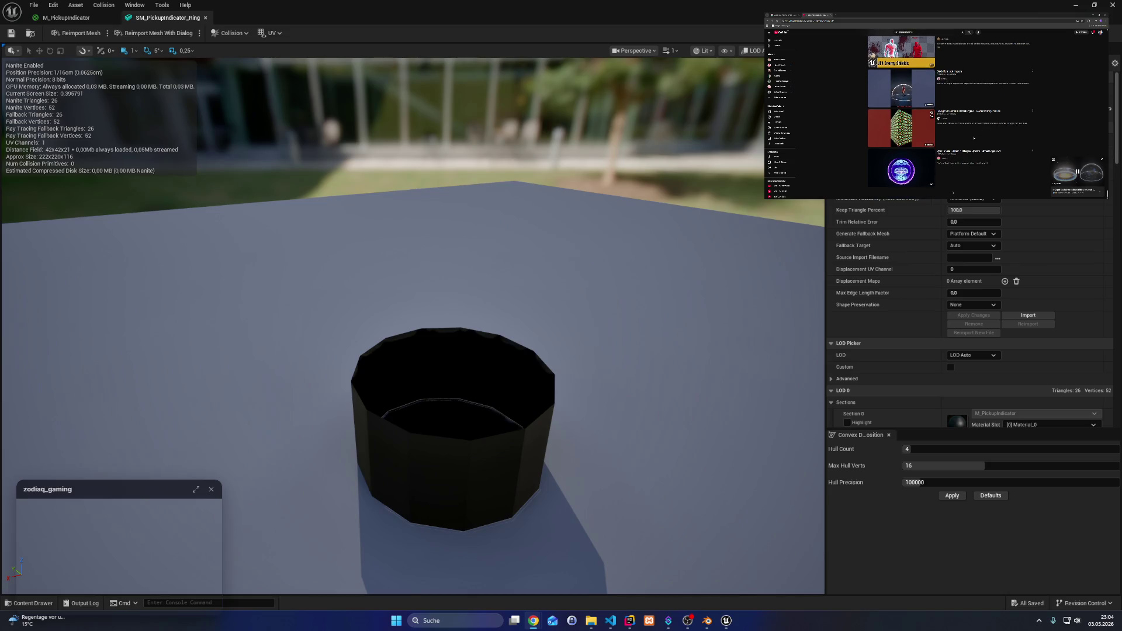
{"action": "scroll", "coordinate": [952, 112], "scroll_direction": "down", "scroll_amount": 5}
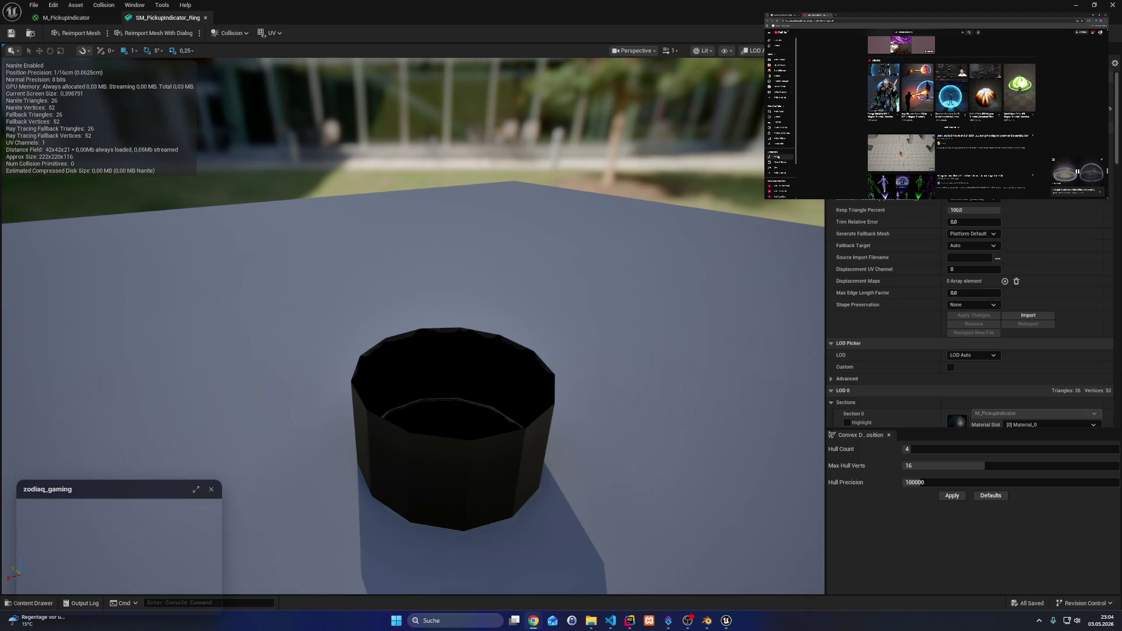
{"action": "scroll", "coordinate": [988, 160], "scroll_direction": "down", "scroll_amount": 1}
{"action": "scroll", "coordinate": [988, 159], "scroll_direction": "down", "scroll_amount": 5}
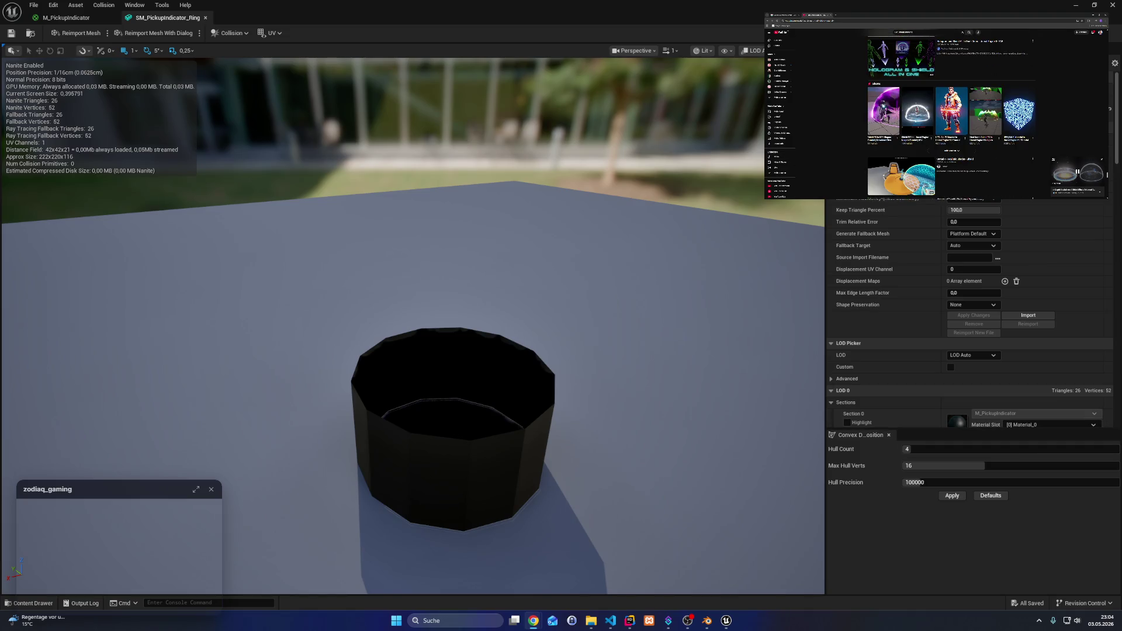
{"action": "scroll", "coordinate": [951, 114], "scroll_direction": "down", "scroll_amount": 3}
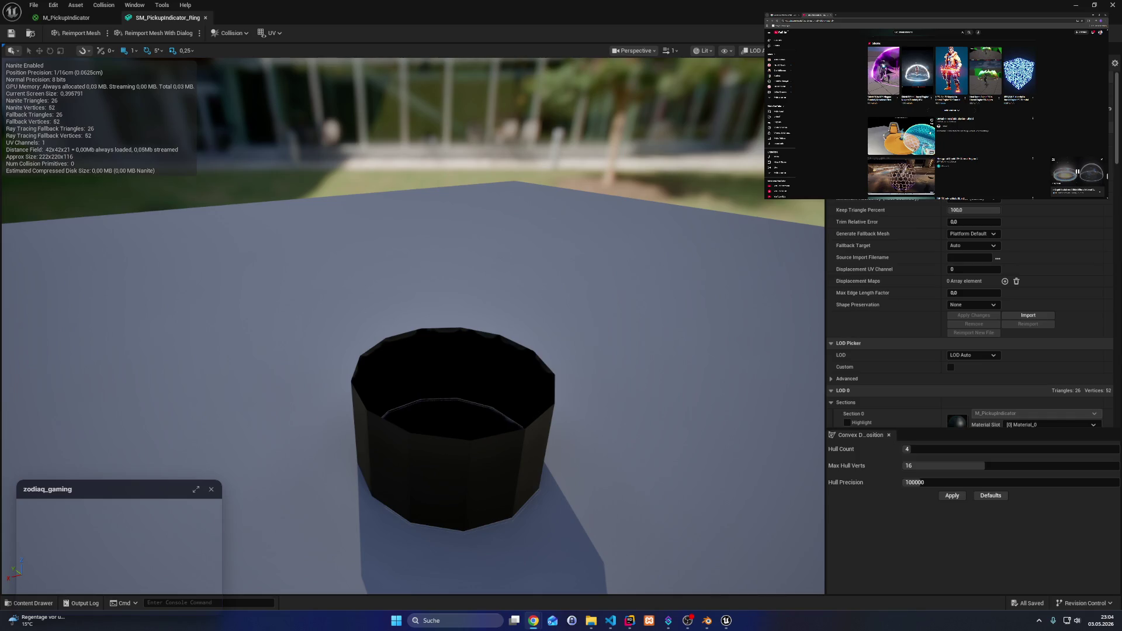
{"action": "scroll", "coordinate": [931, 121], "scroll_direction": "down", "scroll_amount": 5}
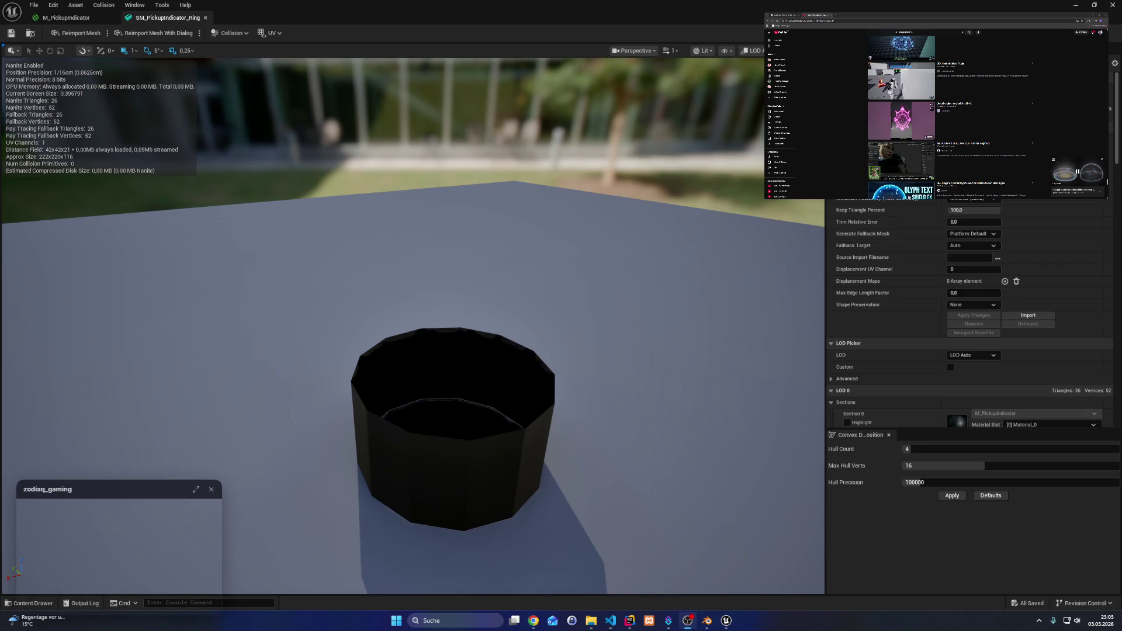
{"action": "scroll", "coordinate": [931, 117], "scroll_direction": "down", "scroll_amount": 5}
{"action": "scroll", "coordinate": [952, 117], "scroll_direction": "down", "scroll_amount": 2}
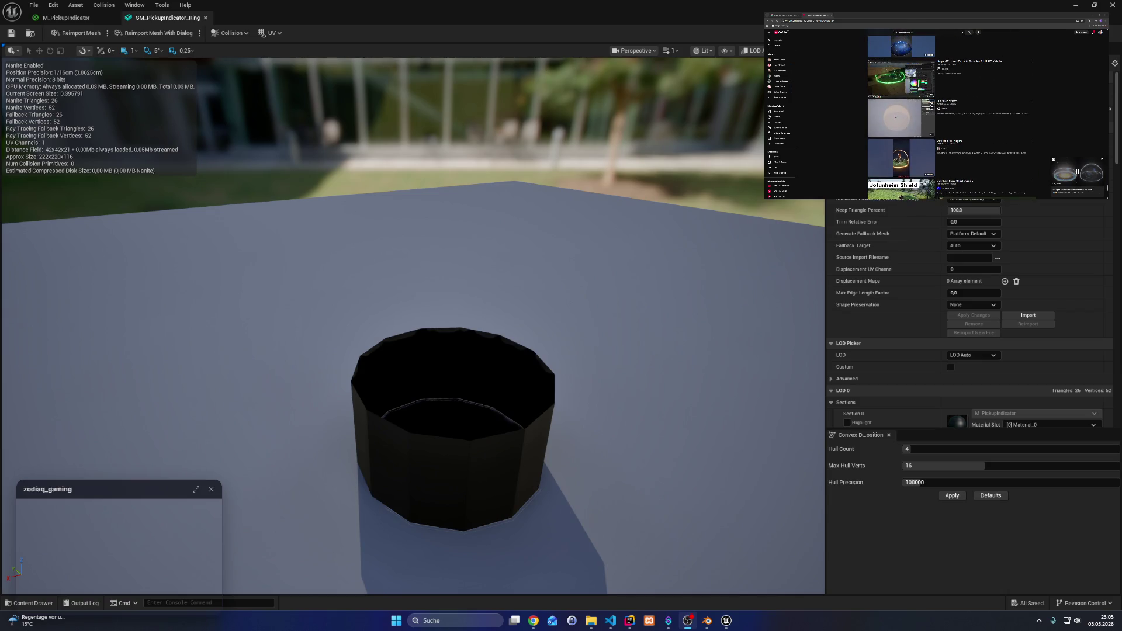
{"action": "scroll", "coordinate": [951, 117], "scroll_direction": "down", "scroll_amount": 2}
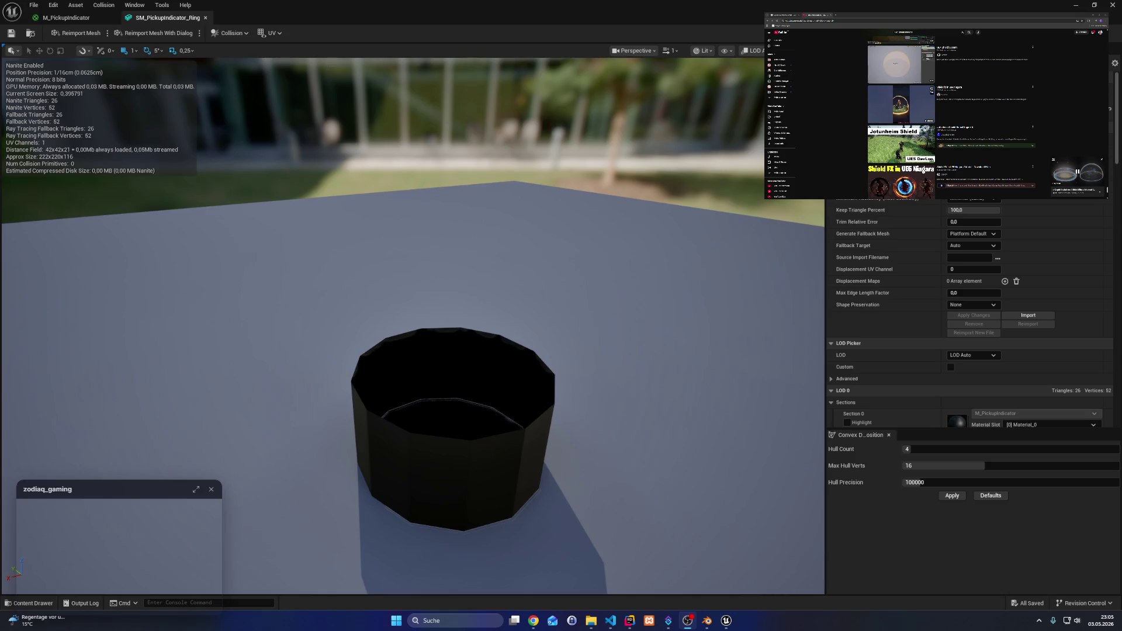
{"action": "scroll", "coordinate": [952, 116], "scroll_direction": "down", "scroll_amount": 5}
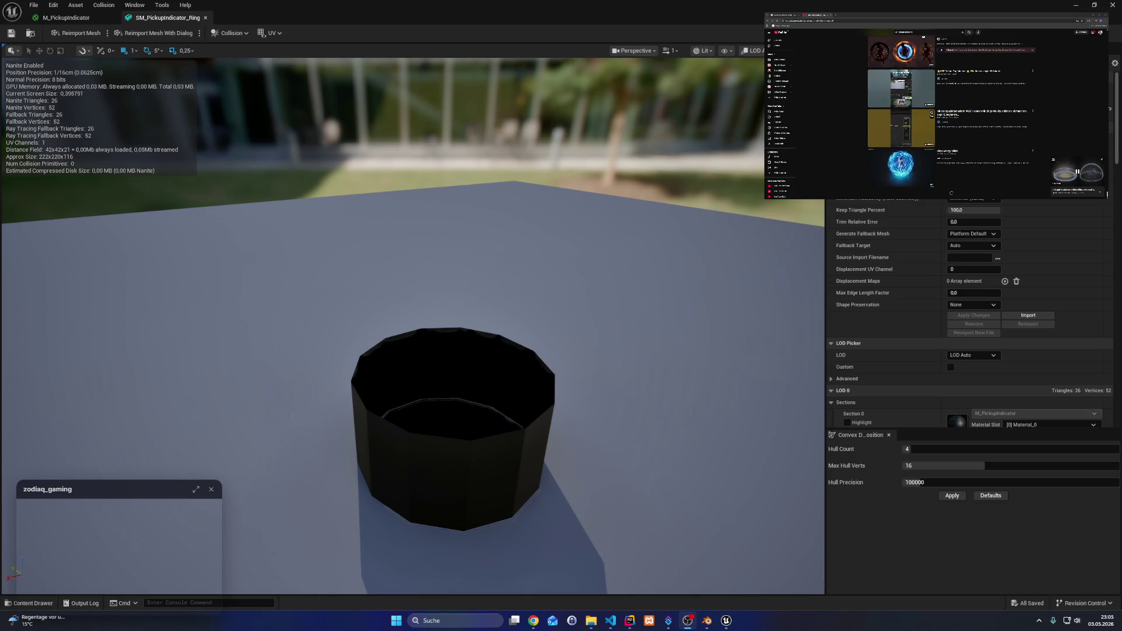
{"action": "scroll", "coordinate": [951, 193], "scroll_direction": "down", "scroll_amount": 4}
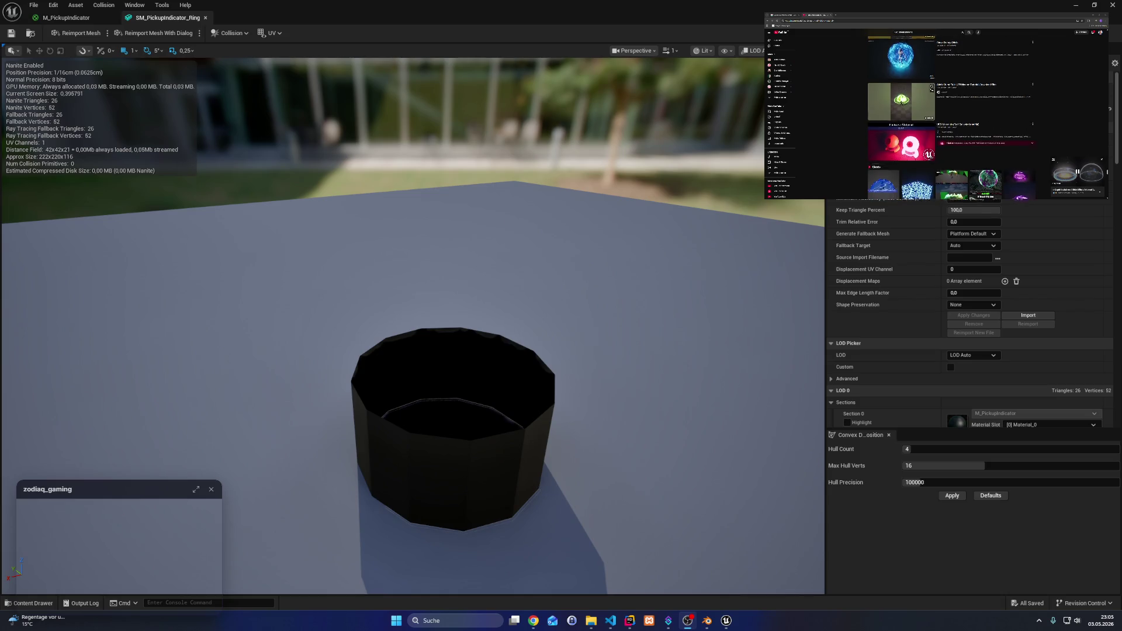
{"action": "scroll", "coordinate": [952, 117], "scroll_direction": "down", "scroll_amount": 8}
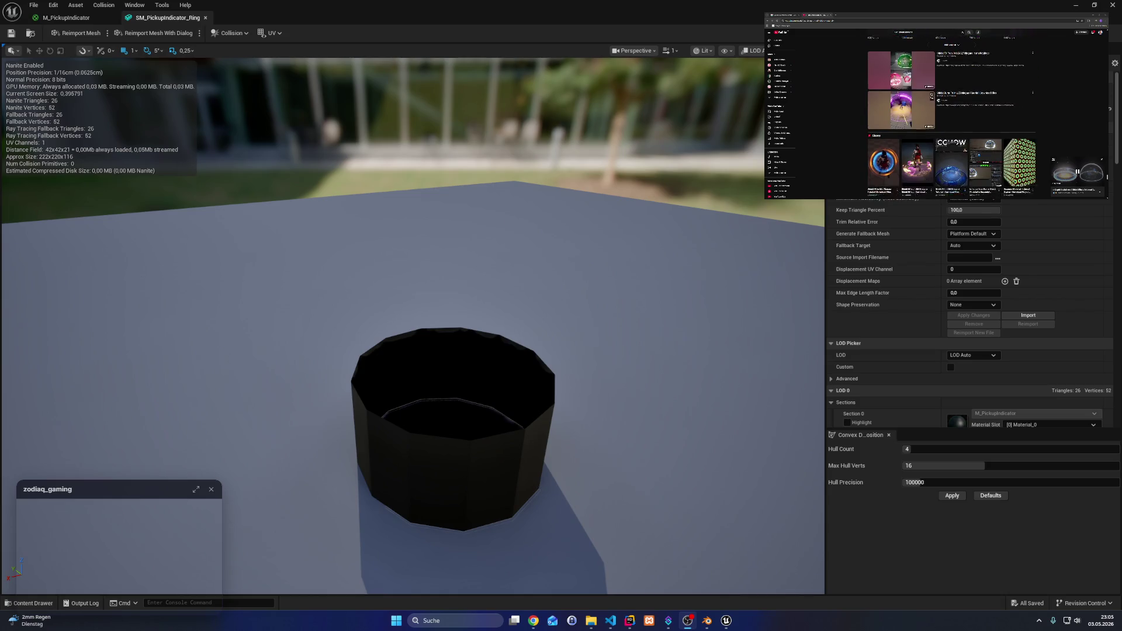
{"action": "scroll", "coordinate": [952, 117], "scroll_direction": "down", "scroll_amount": 10}
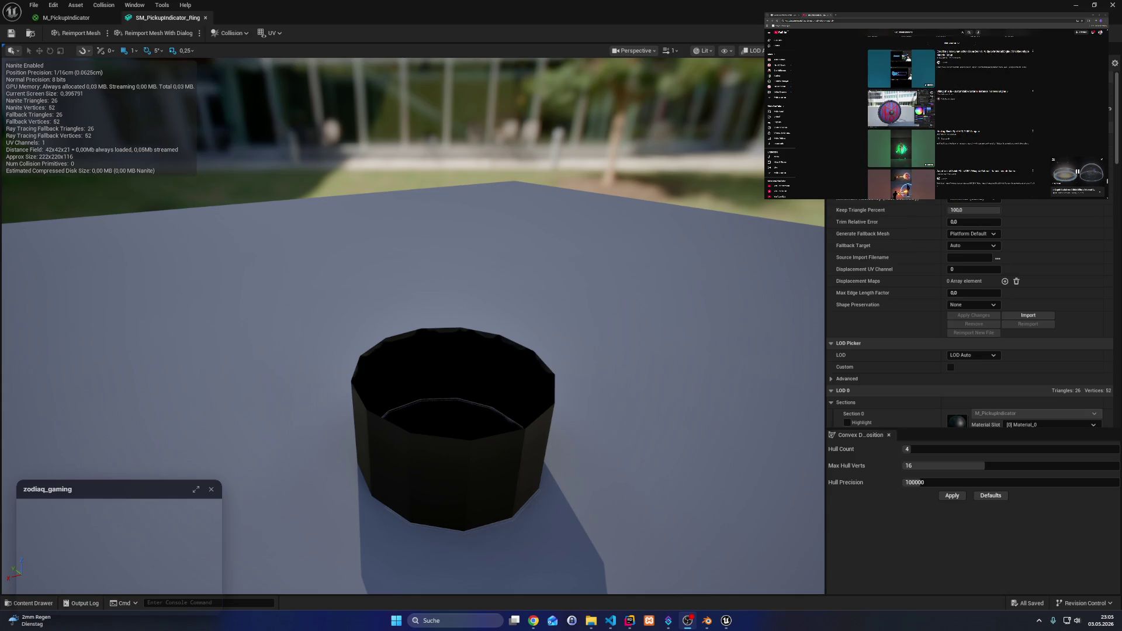
- Bring up the M_PickupIndicator graph and search for a Fresnel node without adding one
{"action": "left_click", "coordinate": [13, 45]}
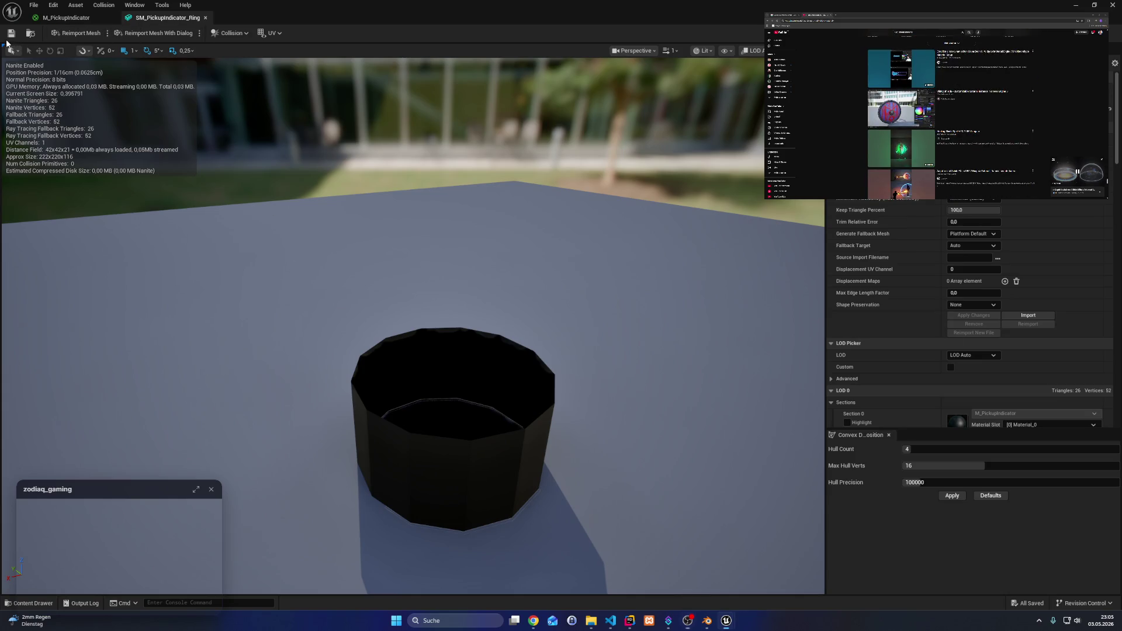
{"action": "left_click", "coordinate": [69, 22]}
{"action": "left_click", "coordinate": [149, 22]}
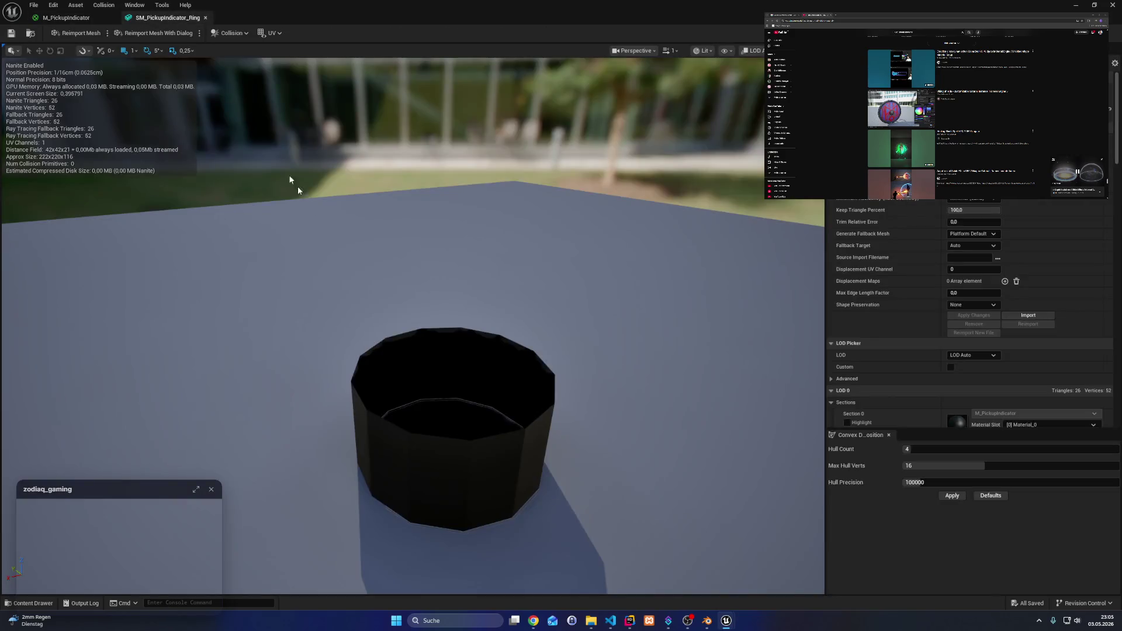
{"action": "left_click", "coordinate": [64, 17]}
{"action": "mouse_move", "coordinate": [322, 270]}
{"action": "left_mouse_down"}
{"action": "mouse_move", "coordinate": [382, 297]}
{"action": "mouse_move", "coordinate": [485, 307]}
{"action": "left_mouse_up"}
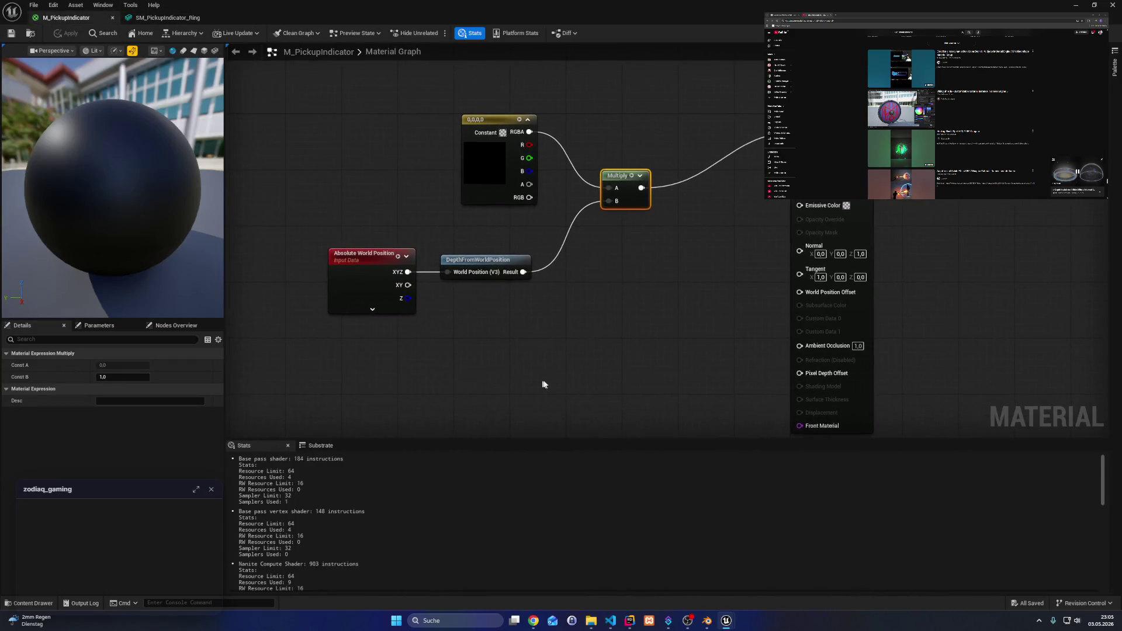
{"action": "right_click", "coordinate": [538, 337]}
{"action": "type", "text": "fresnel"}
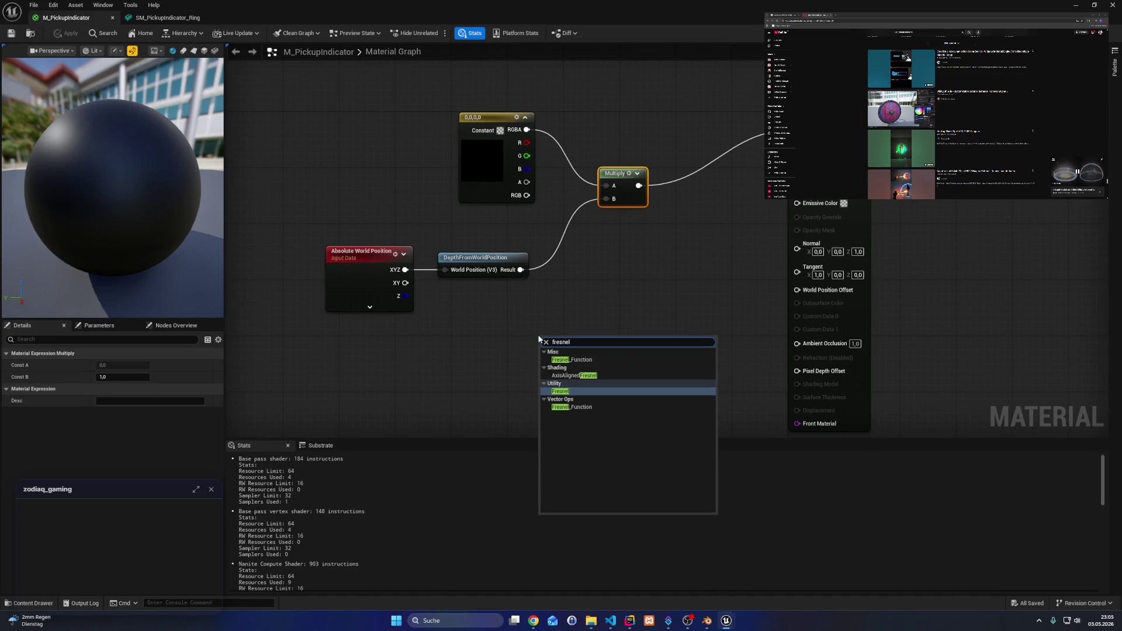
{"action": "left_click", "coordinate": [476, 142]}
- Set the constant colour to white (1,1,1), apply, and return to the level editor
{"action": "left_click", "coordinate": [114, 365]}
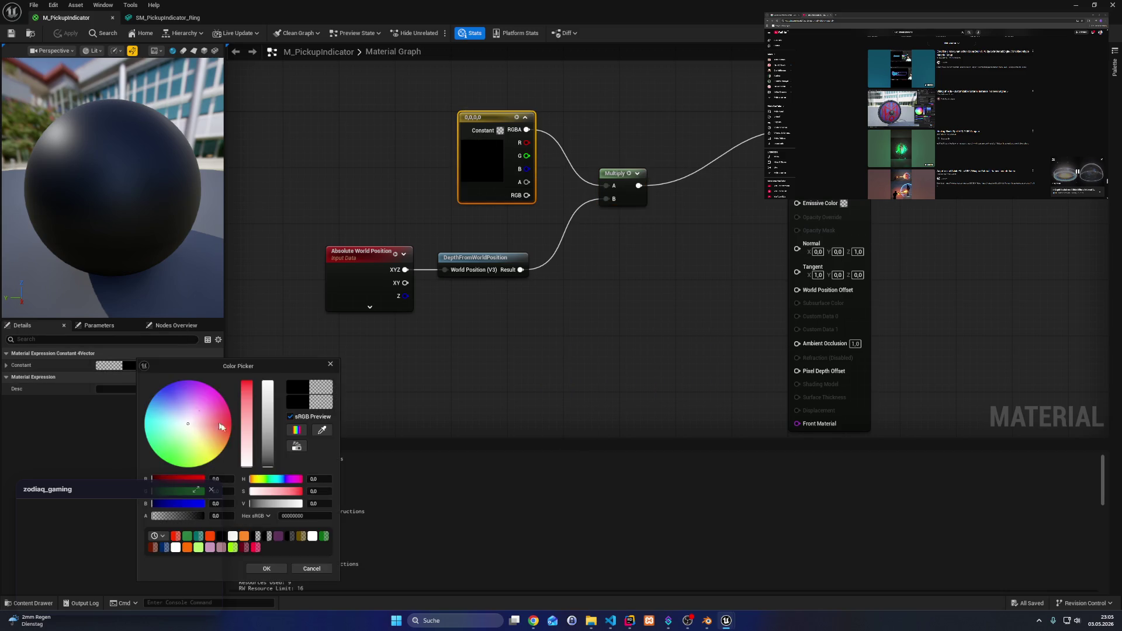
{"action": "left_click", "coordinate": [273, 452]}
{"action": "left_click", "coordinate": [232, 536]}
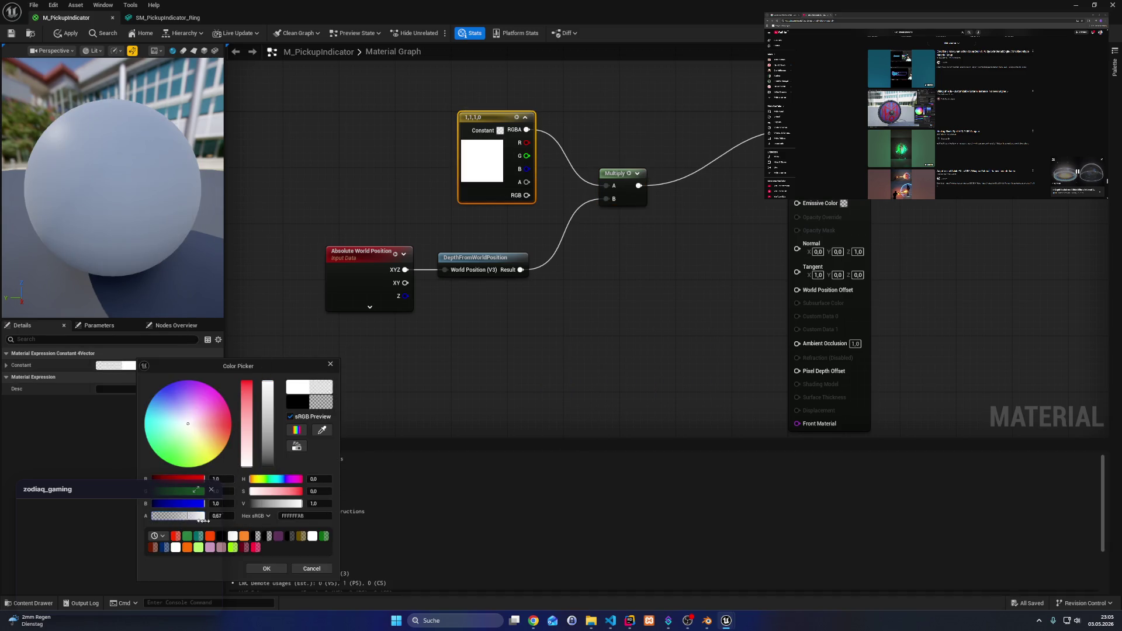
{"action": "left_click", "coordinate": [266, 568]}
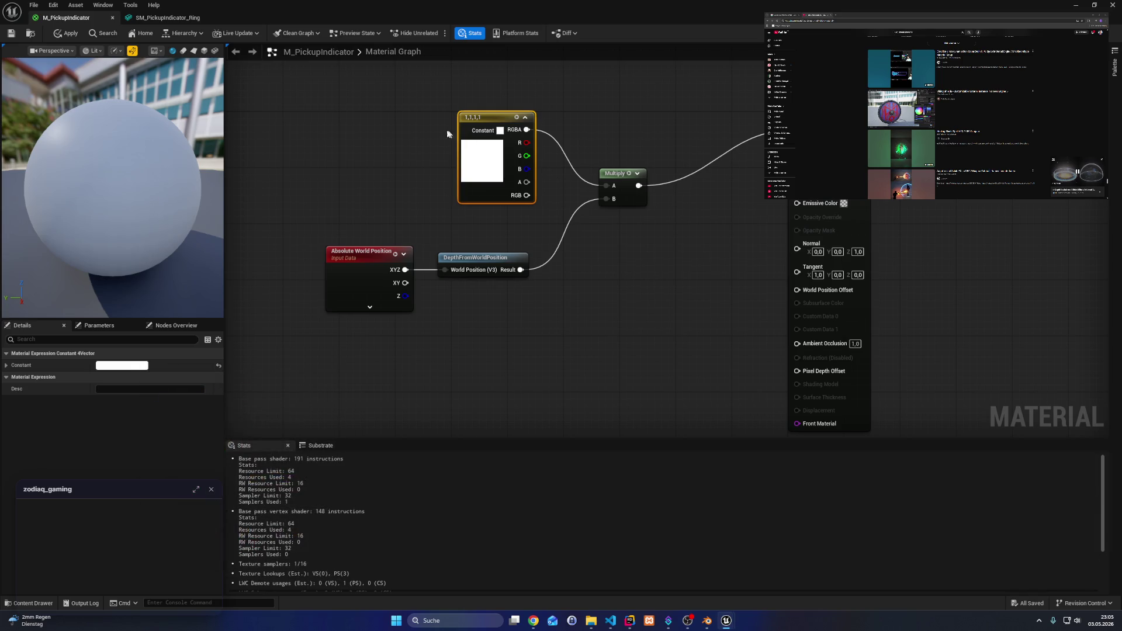
{"action": "left_click", "coordinate": [11, 33]}
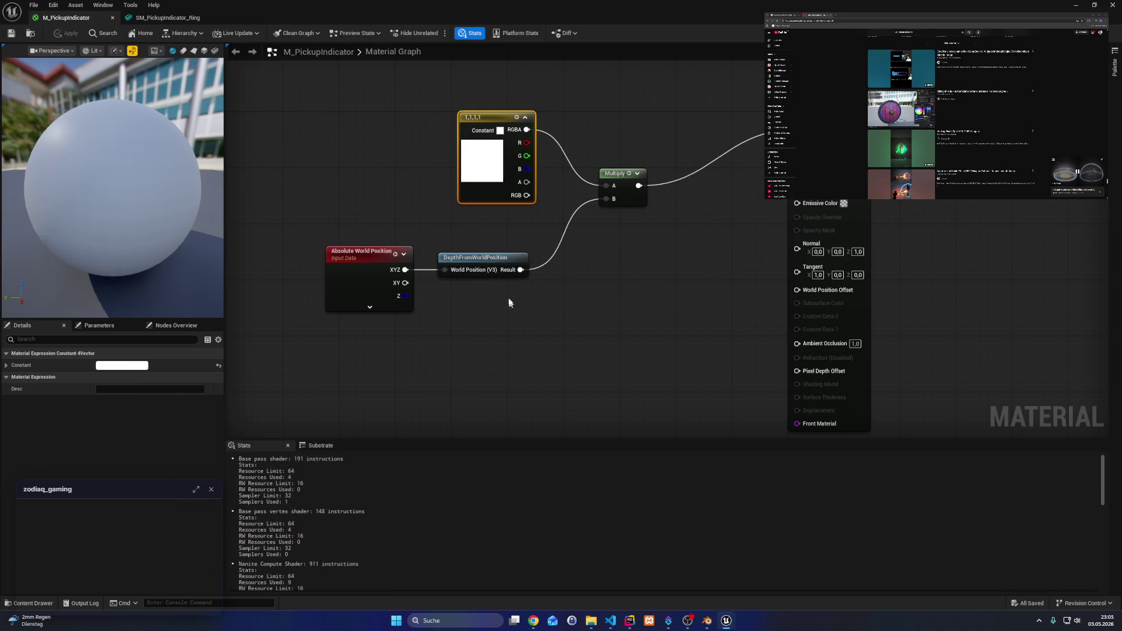
{"action": "left_click", "coordinate": [1075, 5]}
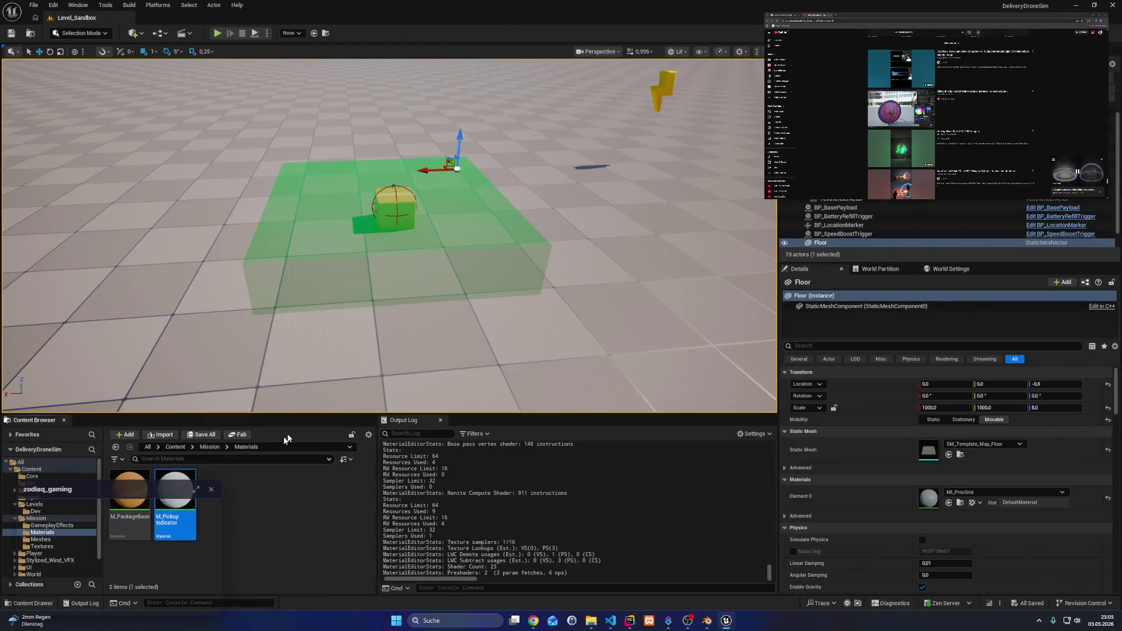
- Place SM_PickupIndicator_Ring in the level, focus on it, and open M_PickupIndicator from Mission/Materials
{"action": "left_click", "coordinate": [39, 546]}
{"action": "mouse_move", "coordinate": [129, 538]}
{"action": "left_mouse_down"}
{"action": "mouse_move", "coordinate": [500, 304]}
{"action": "mouse_move", "coordinate": [631, 268]}
{"action": "left_mouse_up"}
{"action": "key", "text": "f"}
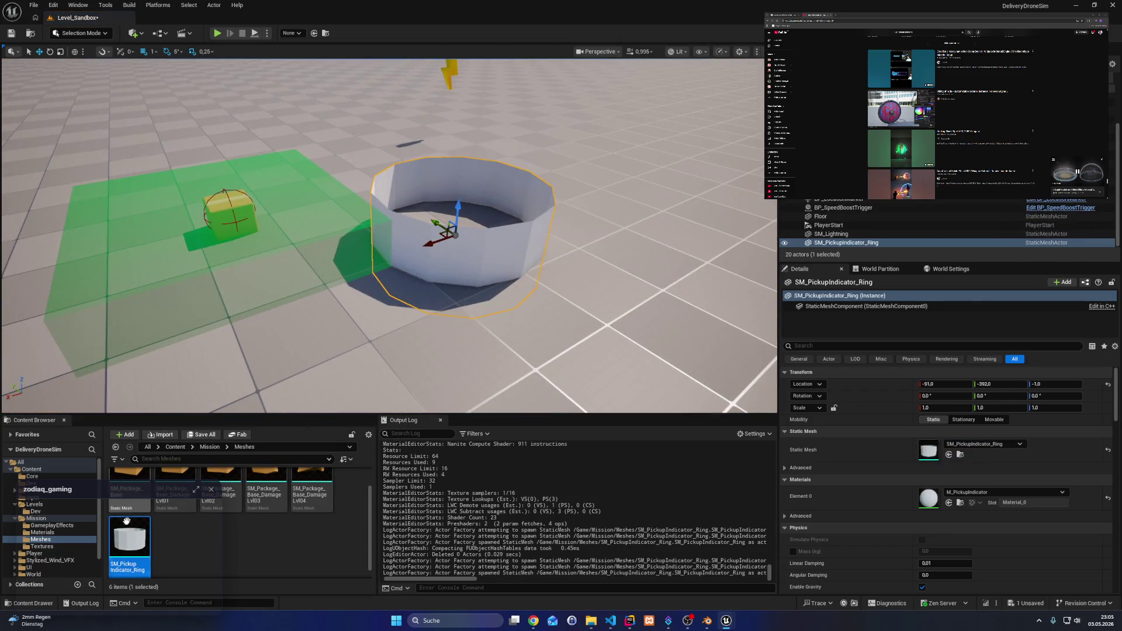
{"action": "left_click", "coordinate": [42, 532]}
{"action": "double_click", "coordinate": [175, 520]}
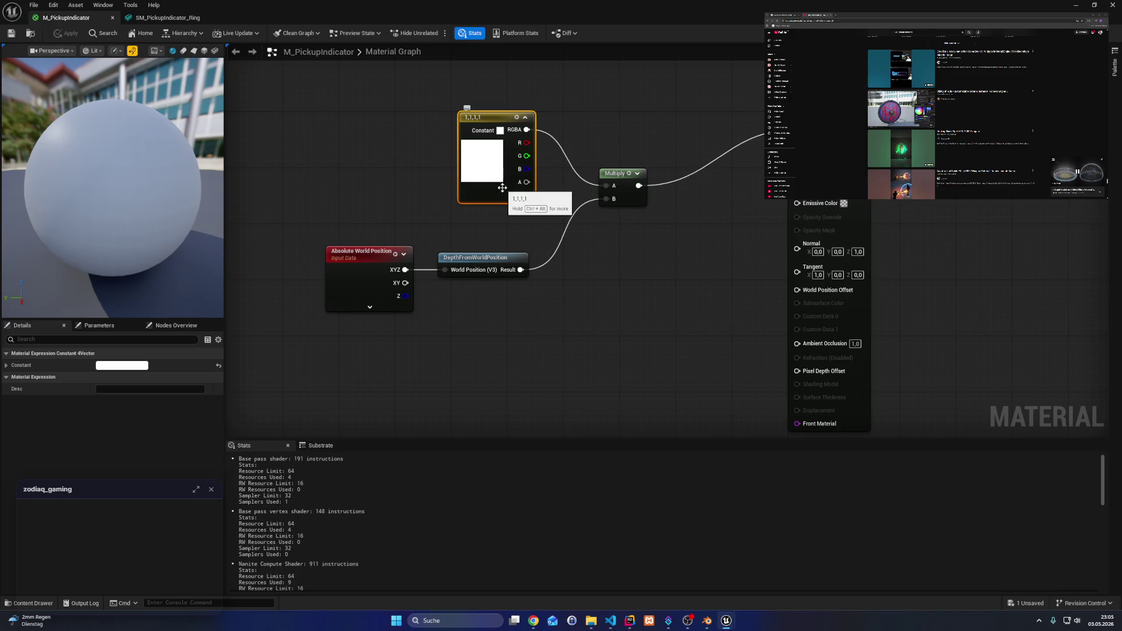
- Lower the constant colour's alpha to about 0.522
{"action": "left_click", "coordinate": [129, 366]}
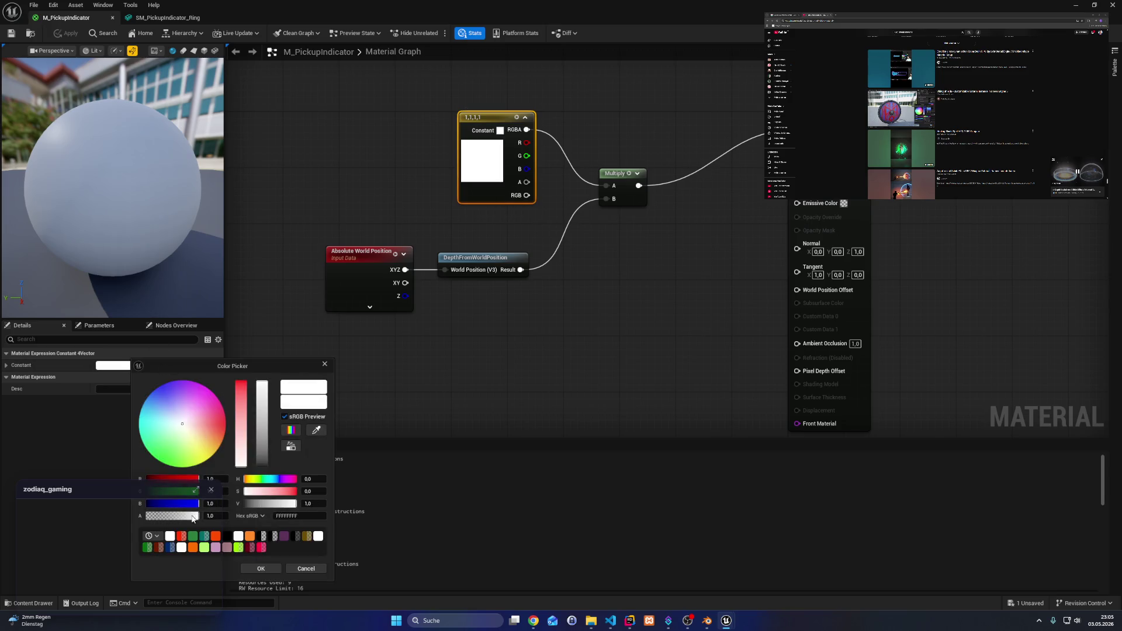
{"action": "mouse_move", "coordinate": [197, 516]}
{"action": "left_mouse_down"}
{"action": "mouse_move", "coordinate": [173, 516]}
{"action": "mouse_move", "coordinate": [204, 516]}
{"action": "left_mouse_up"}
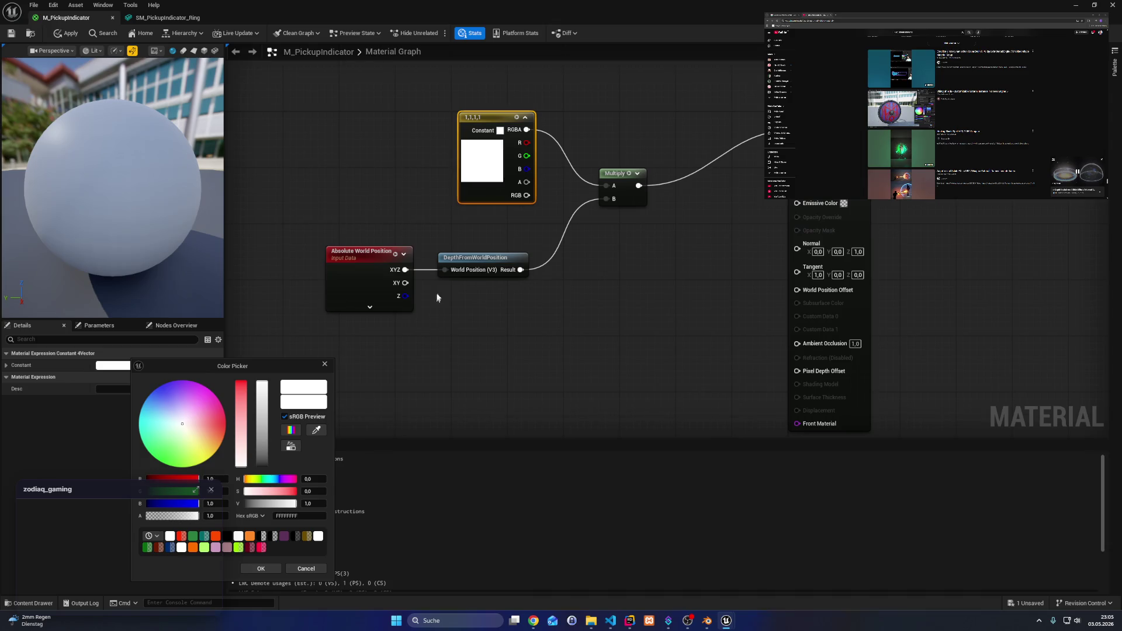
{"action": "left_click", "coordinate": [261, 568]}
- Add a Depth Fade node, wire it into the Multiply's B input, and apply
{"action": "right_click", "coordinate": [591, 313]}
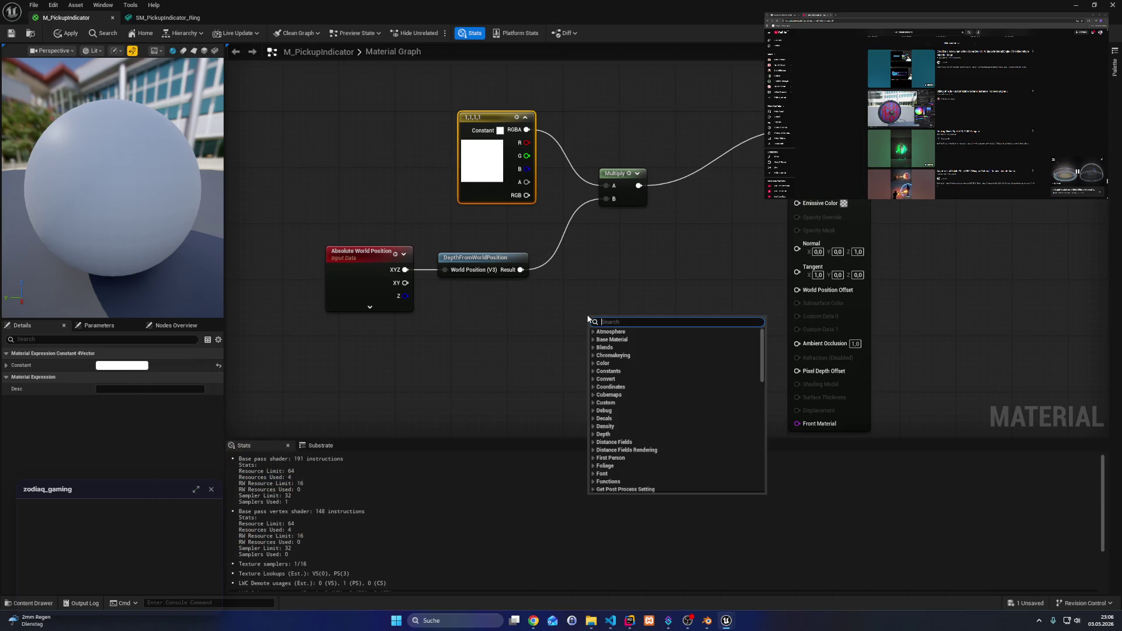
{"action": "type", "text": "depth"}
{"action": "key", "text": "Return"}
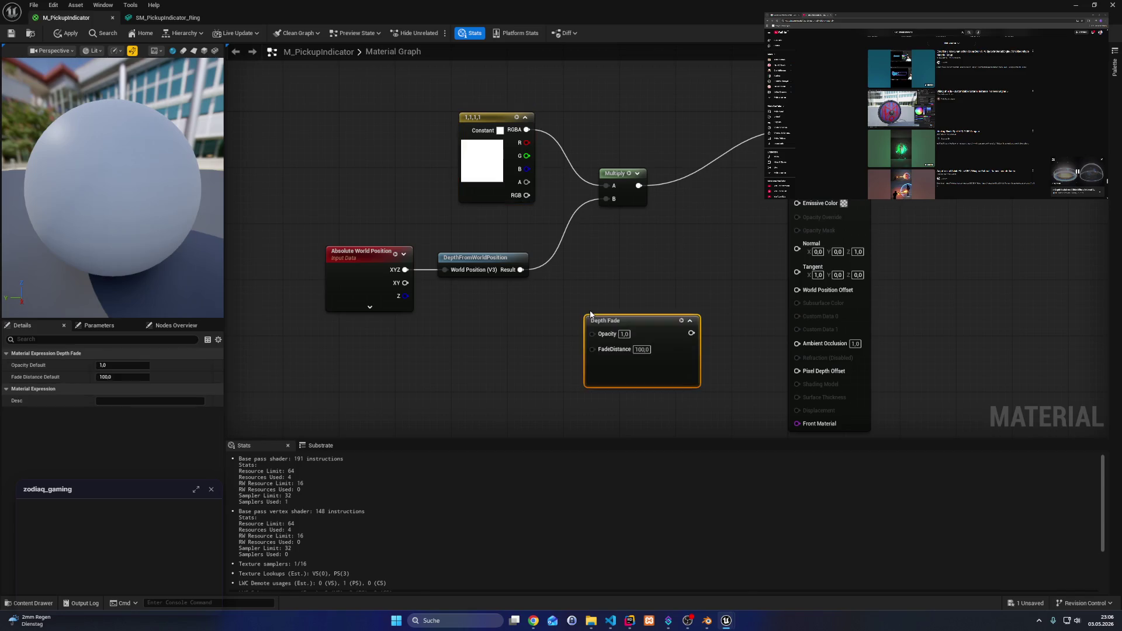
{"action": "left_click_drag", "start_coordinate": [657, 316], "coordinate": [706, 239]}
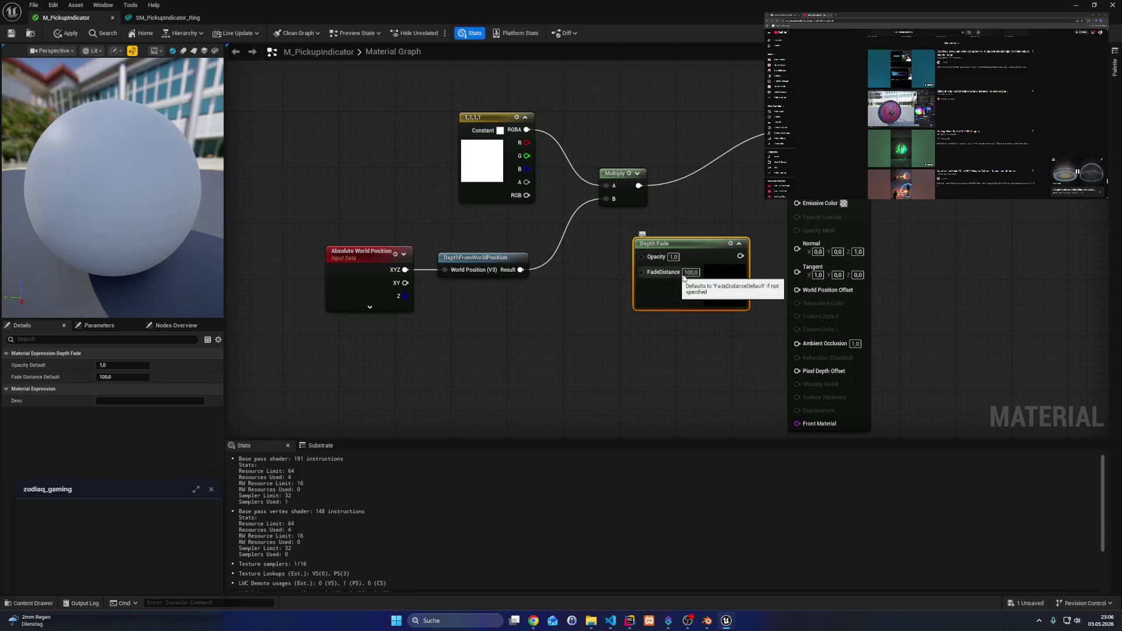
{"action": "mouse_move", "coordinate": [740, 255]}
{"action": "left_mouse_down"}
{"action": "mouse_move", "coordinate": [777, 243]}
{"action": "mouse_move", "coordinate": [647, 183]}
{"action": "mouse_move", "coordinate": [612, 202]}
{"action": "left_mouse_up"}
{"action": "left_click_drag", "start_coordinate": [678, 259], "coordinate": [595, 265]}
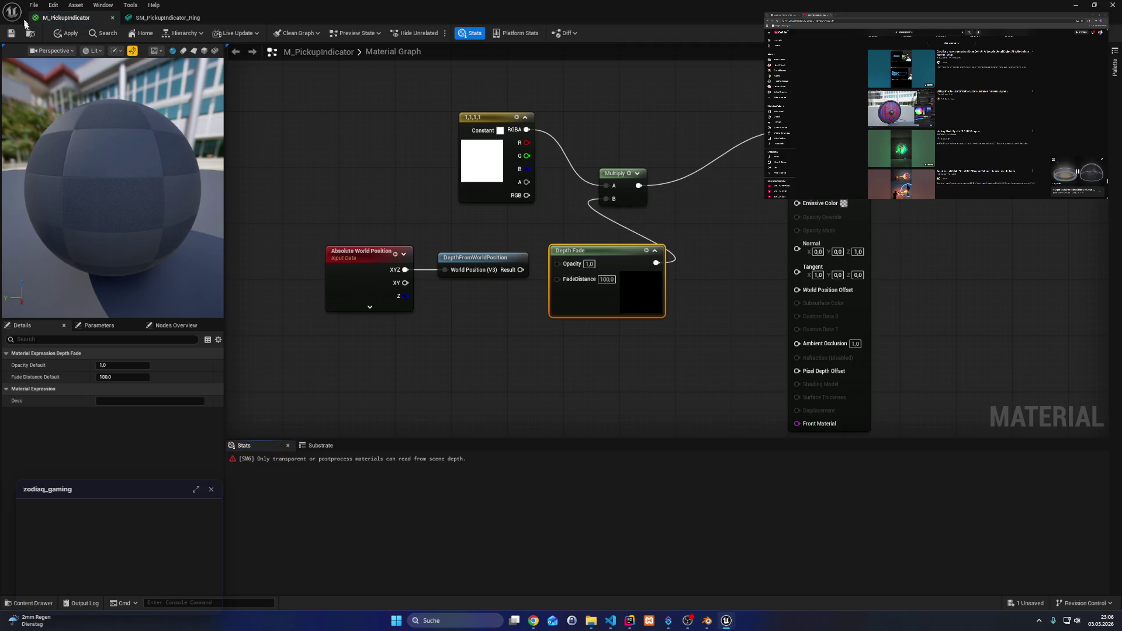
{"action": "left_click", "coordinate": [67, 35]}
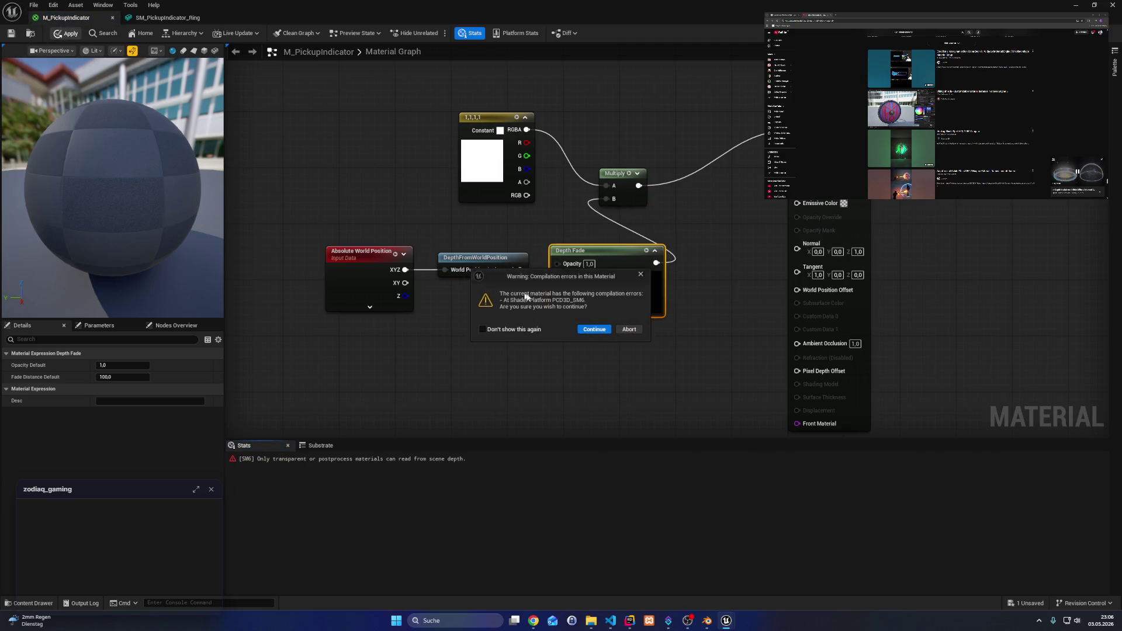
- Dismiss the compile warning, set Blend Mode to TranslucentGreyTransmittance, and save the material
{"action": "left_click", "coordinate": [593, 329]}
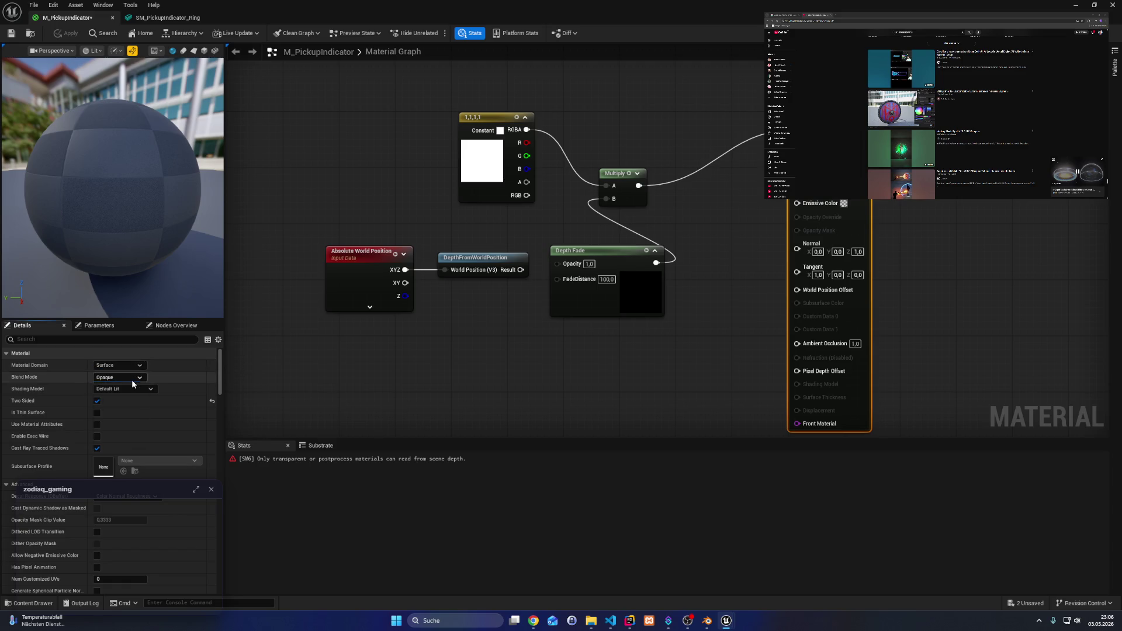
{"action": "left_click", "coordinate": [131, 379]}
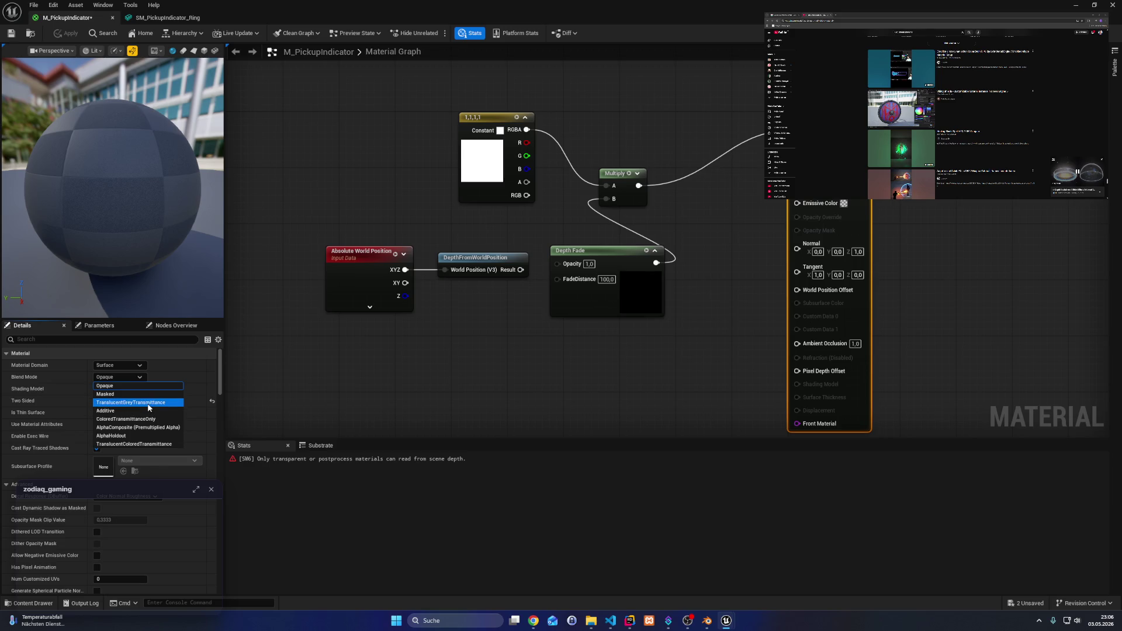
{"action": "left_click", "coordinate": [148, 403]}
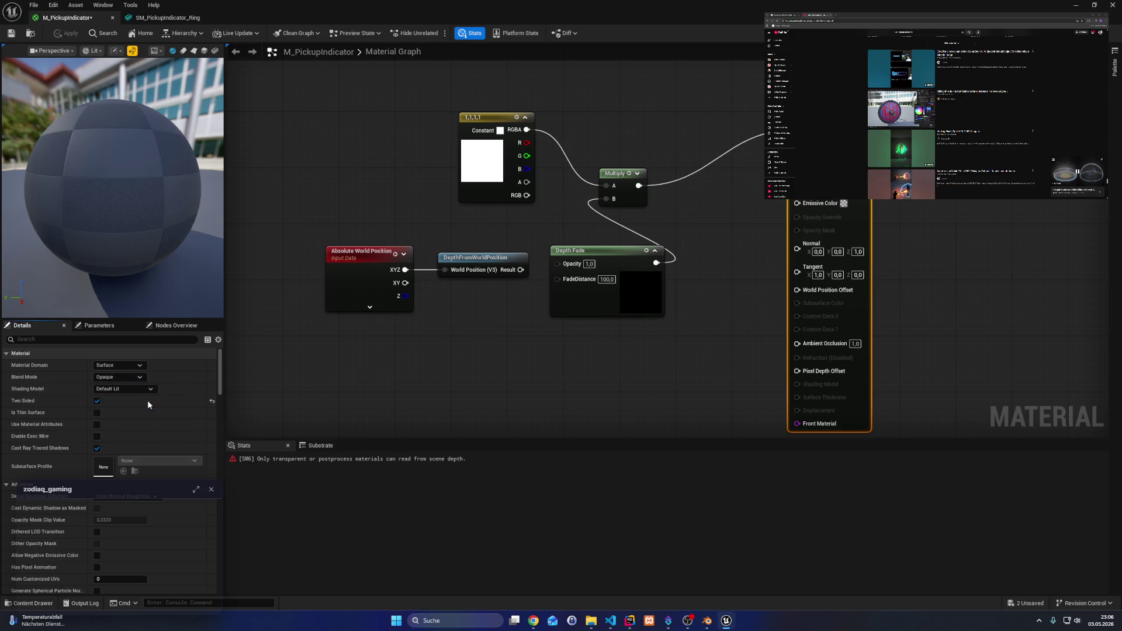
{"action": "left_click_drag", "start_coordinate": [146, 257], "coordinate": [38, 251]}
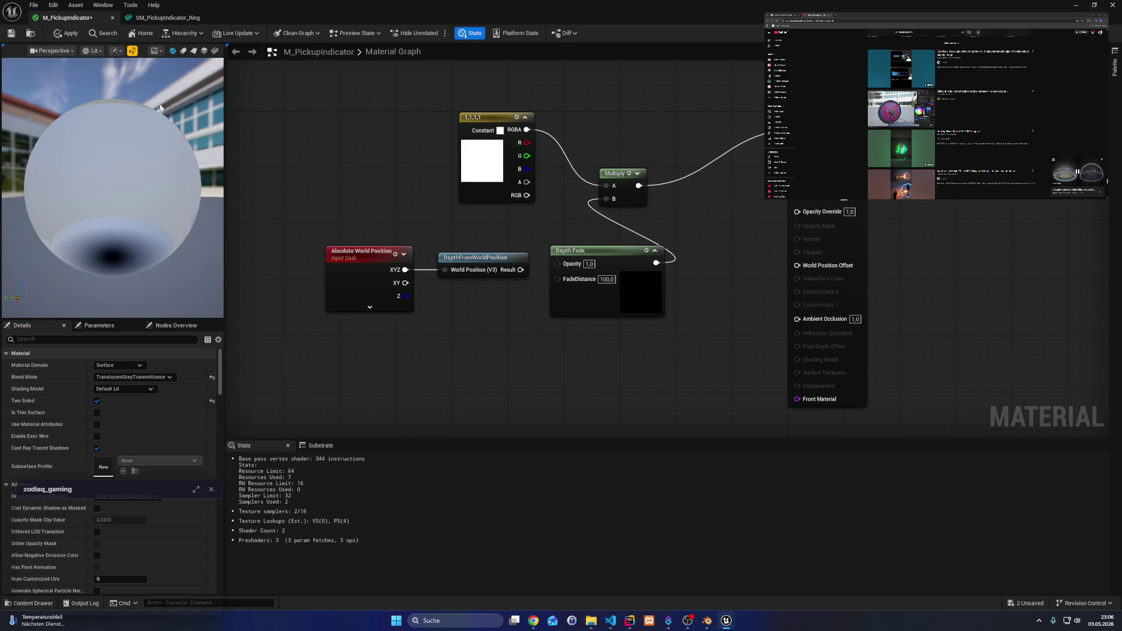
{"action": "left_click", "coordinate": [11, 33]}
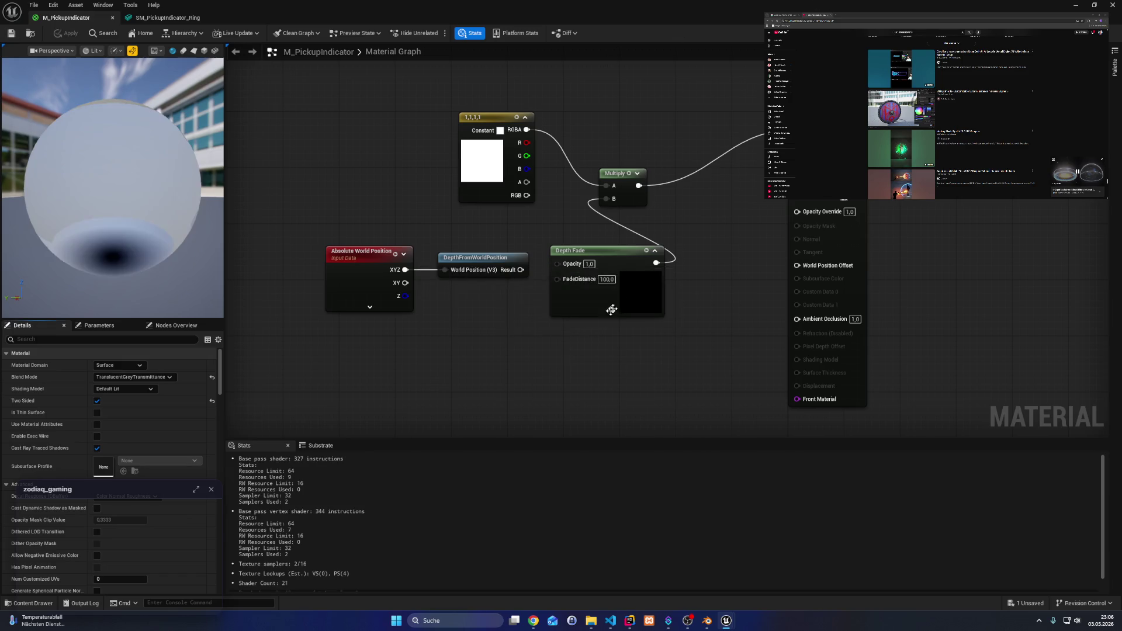
{"action": "key", "text": "alt+Tab"}
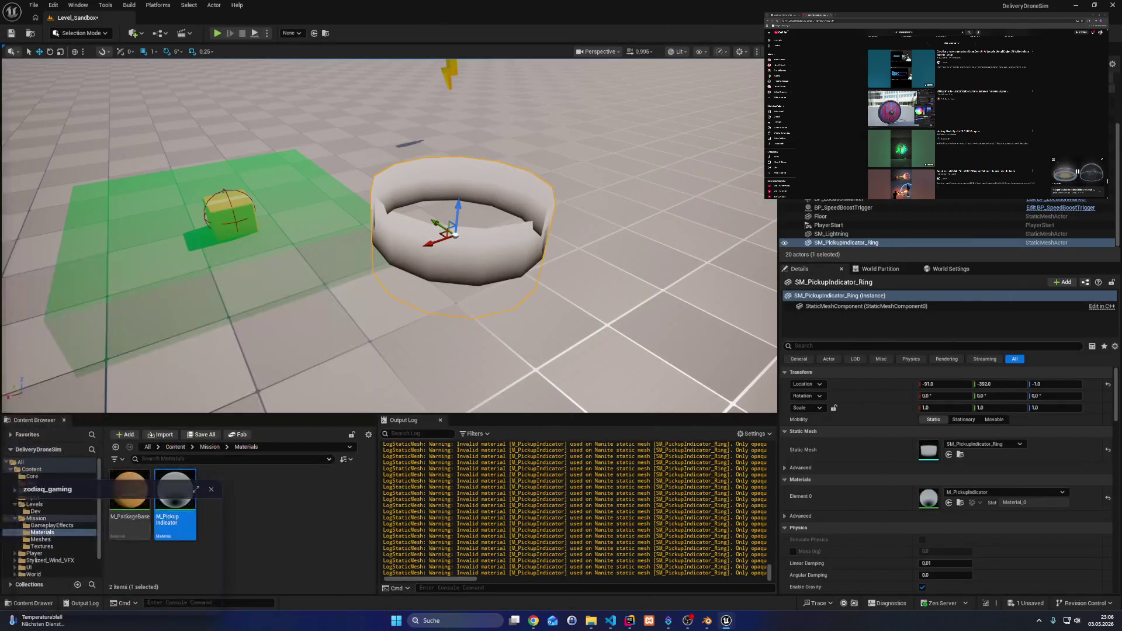
{"action": "key", "text": "alt+Tab"}
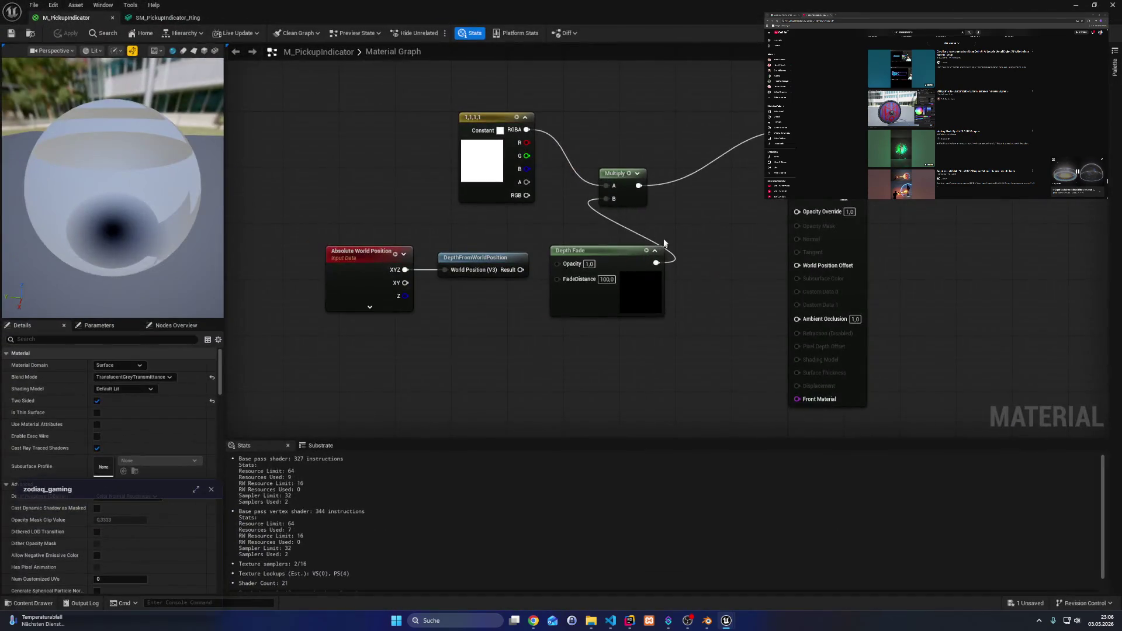
- Move Depth Fade from Multiply B to Opacity Override, feed it the constant's alpha, save, and raise the ring
{"action": "left_click_drag", "start_coordinate": [616, 181], "coordinate": [721, 153]}
{"action": "left_click", "coordinate": [690, 173]}
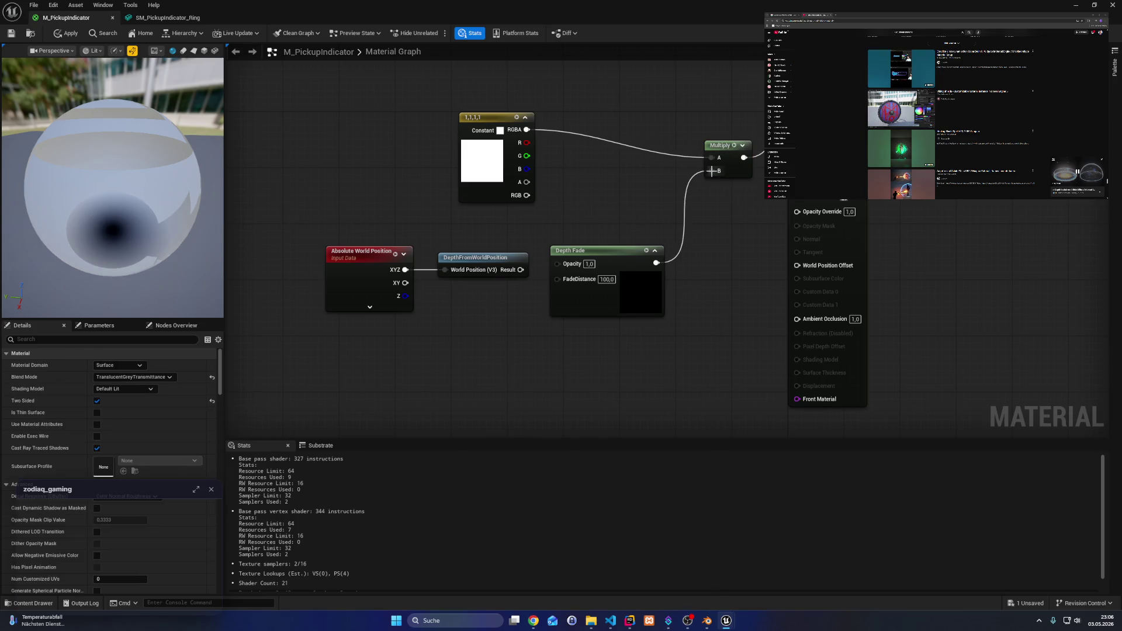
{"action": "left_click", "coordinate": [711, 170], "text": "alt"}
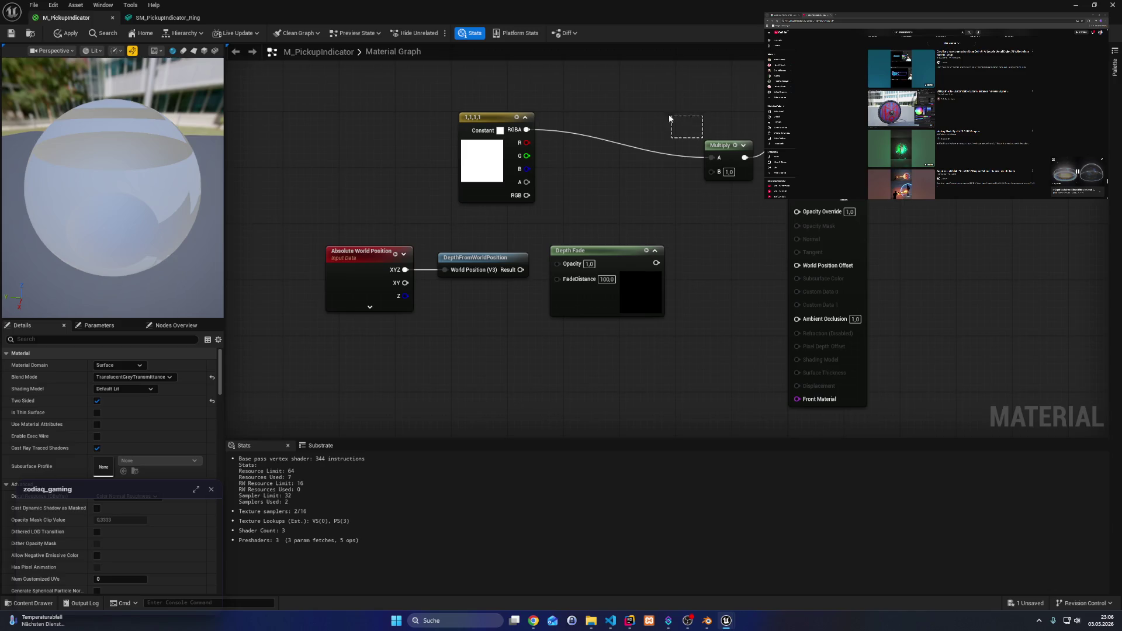
{"action": "mouse_move", "coordinate": [657, 263]}
{"action": "left_mouse_down"}
{"action": "mouse_move", "coordinate": [726, 252]}
{"action": "mouse_move", "coordinate": [797, 211]}
{"action": "left_mouse_up"}
{"action": "left_click_drag", "start_coordinate": [157, 222], "coordinate": [111, 218]}
{"action": "mouse_move", "coordinate": [526, 183]}
{"action": "left_mouse_down"}
{"action": "mouse_move", "coordinate": [555, 266]}
{"action": "mouse_move", "coordinate": [642, 223]}
{"action": "left_mouse_up"}
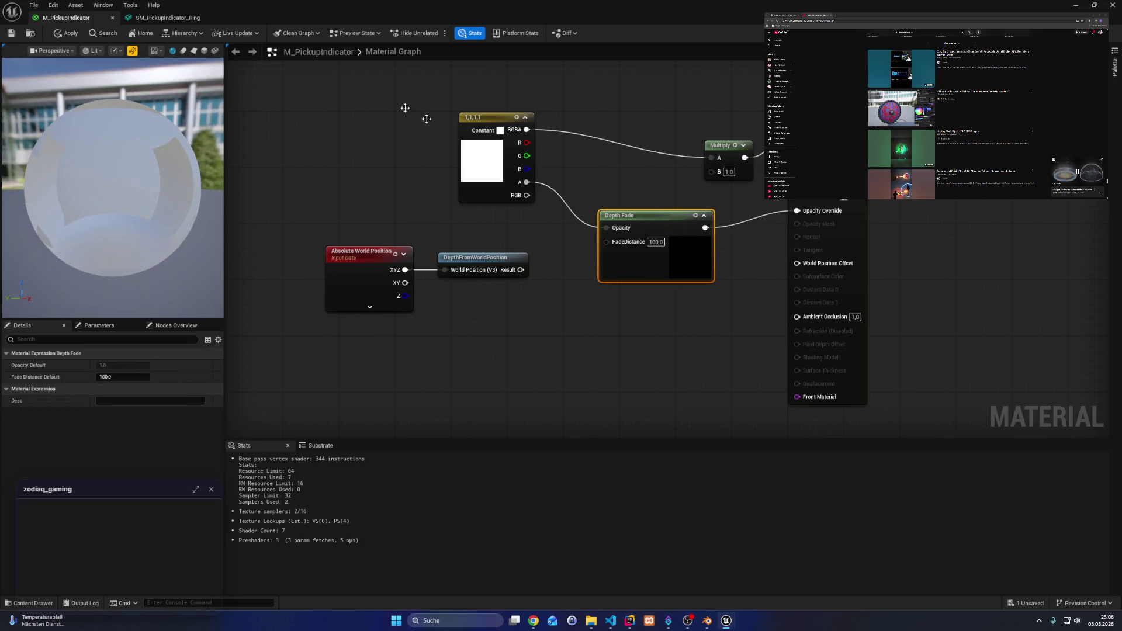
{"action": "left_click", "coordinate": [19, 37]}
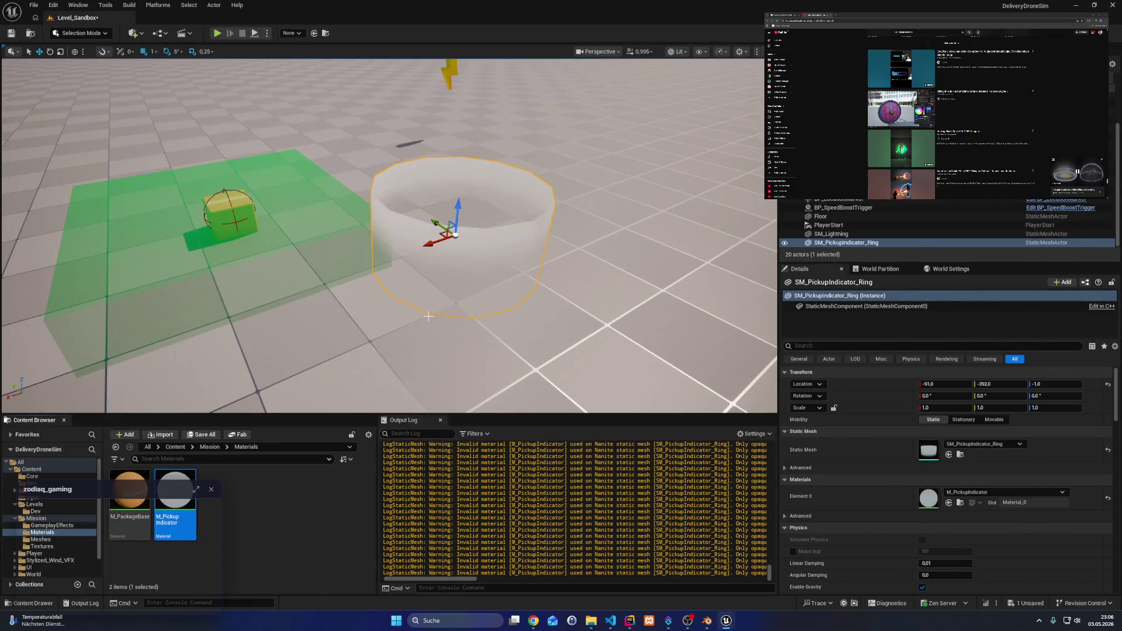
{"action": "mouse_move", "coordinate": [429, 252]}
{"action": "left_mouse_down"}
{"action": "mouse_move", "coordinate": [427, 188]}
{"action": "mouse_move", "coordinate": [420, 270]}
{"action": "left_mouse_up"}
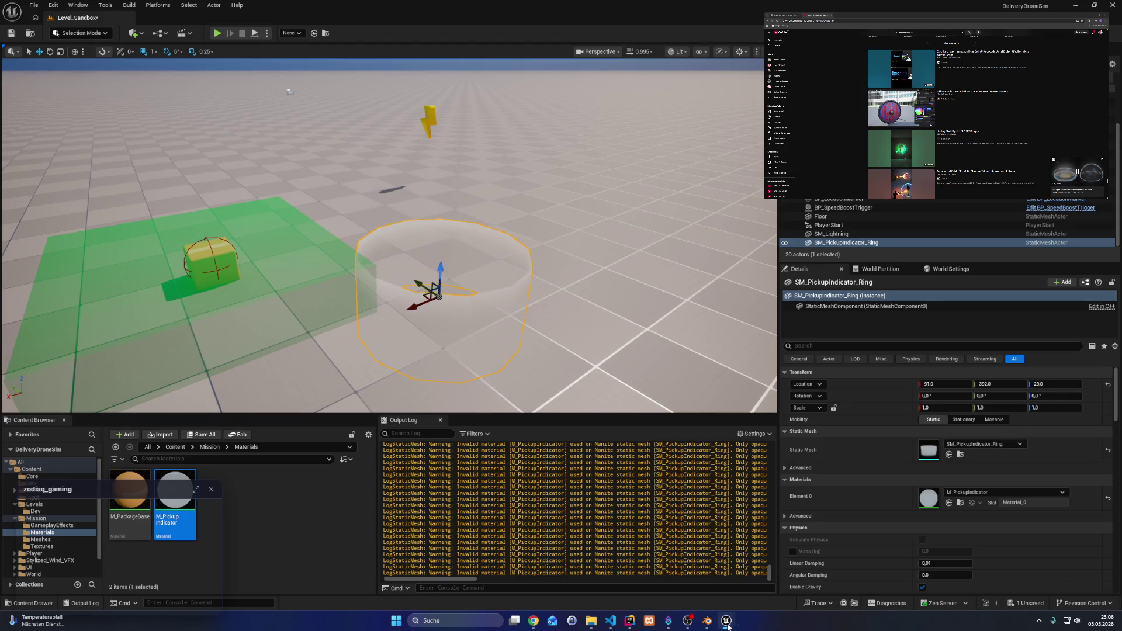
- Minimize the material editor and open the Mission/Meshes folder in the Content Browser
{"action": "mouse_move", "coordinate": [727, 627]}
{"action": "left_click", "coordinate": [770, 591]}
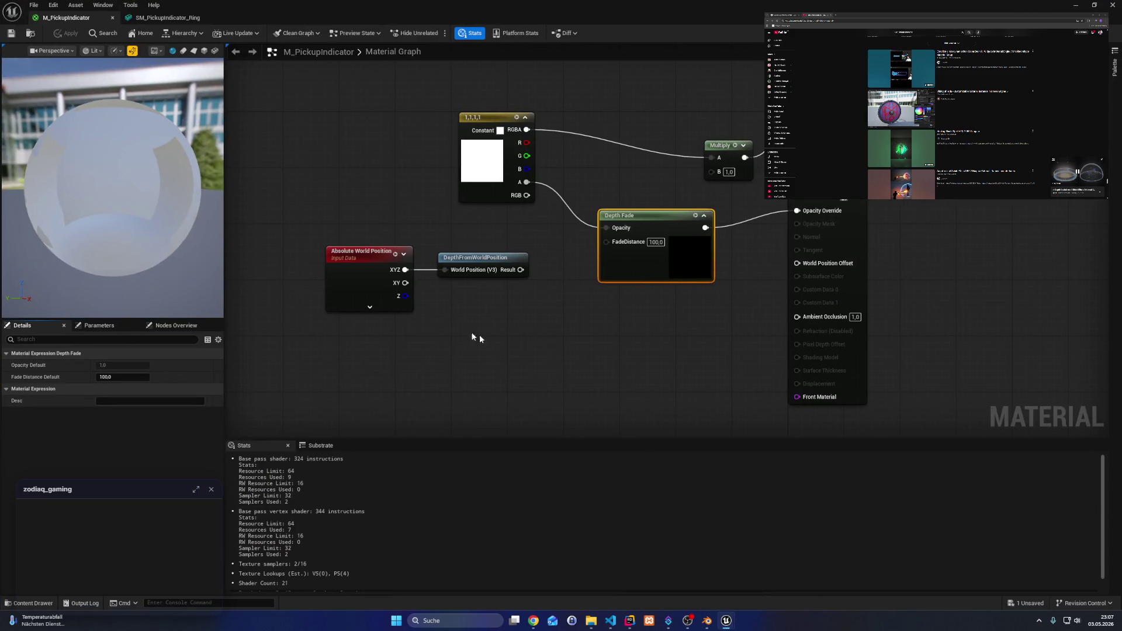
{"action": "key", "text": "super+Down"}
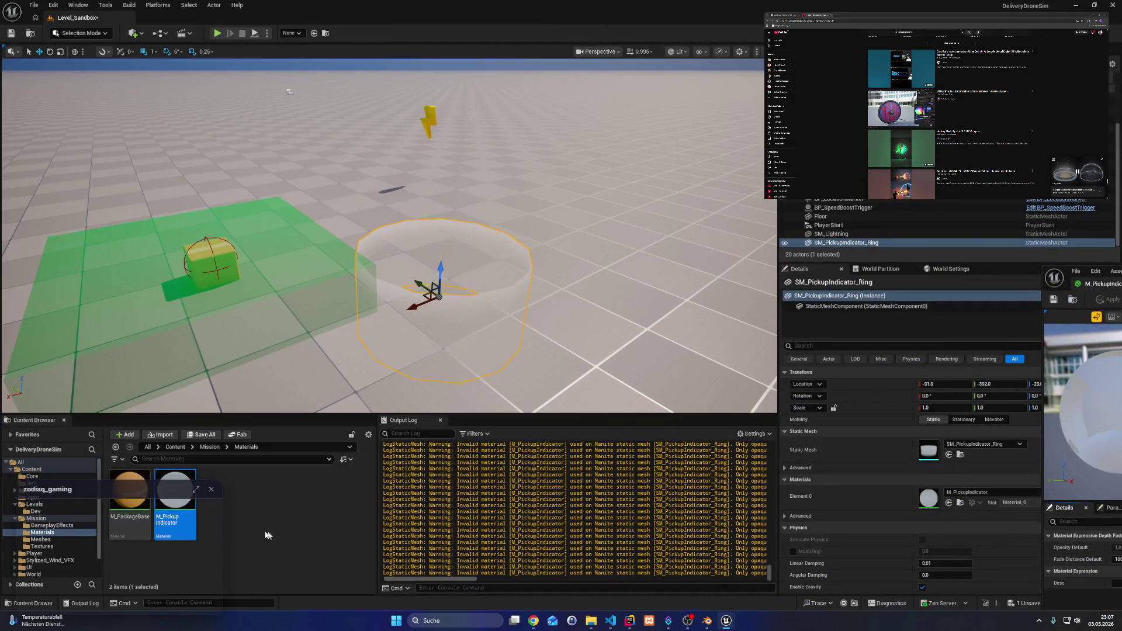
{"action": "left_click", "coordinate": [36, 518]}
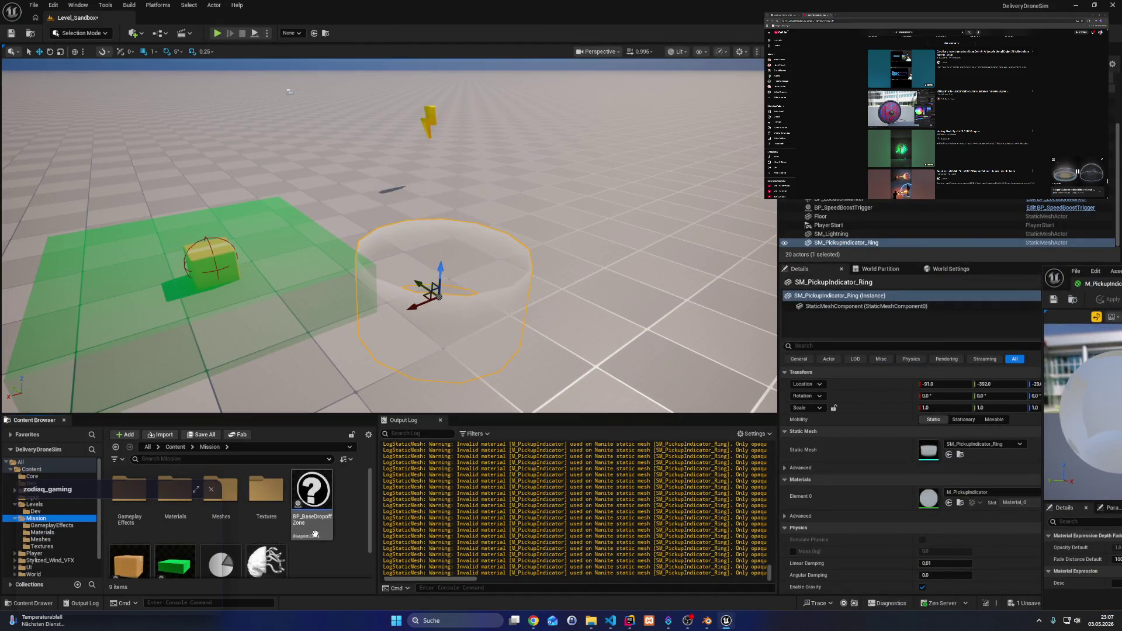
{"action": "double_click", "coordinate": [219, 488]}
{"action": "scroll", "coordinate": [217, 476], "scroll_direction": "down", "scroll_amount": 1}
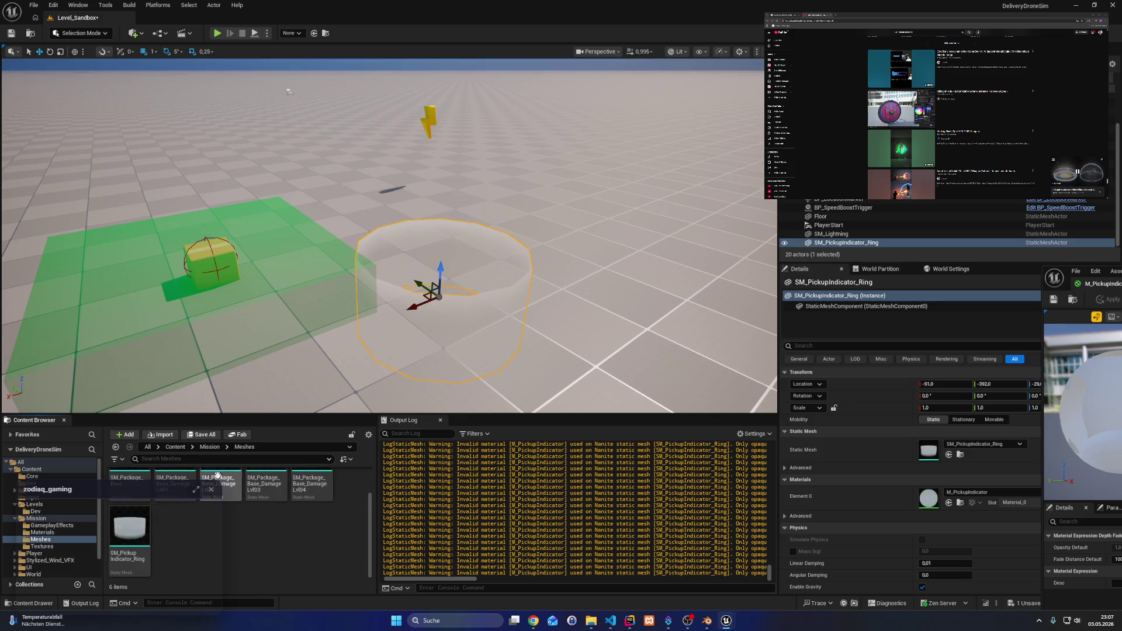
- Disable Nanite on SM_PickupIndicator_Ring, then bring the material editor back full screen
{"action": "right_click", "coordinate": [135, 533]}
{"action": "mouse_move", "coordinate": [203, 225]}
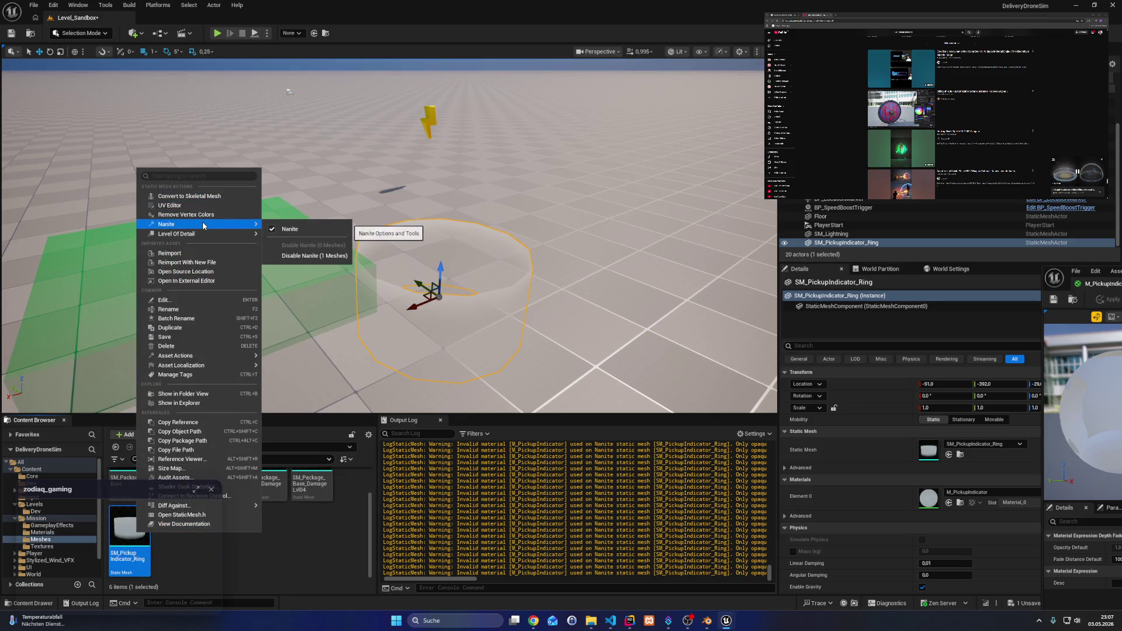
{"action": "left_click", "coordinate": [273, 229]}
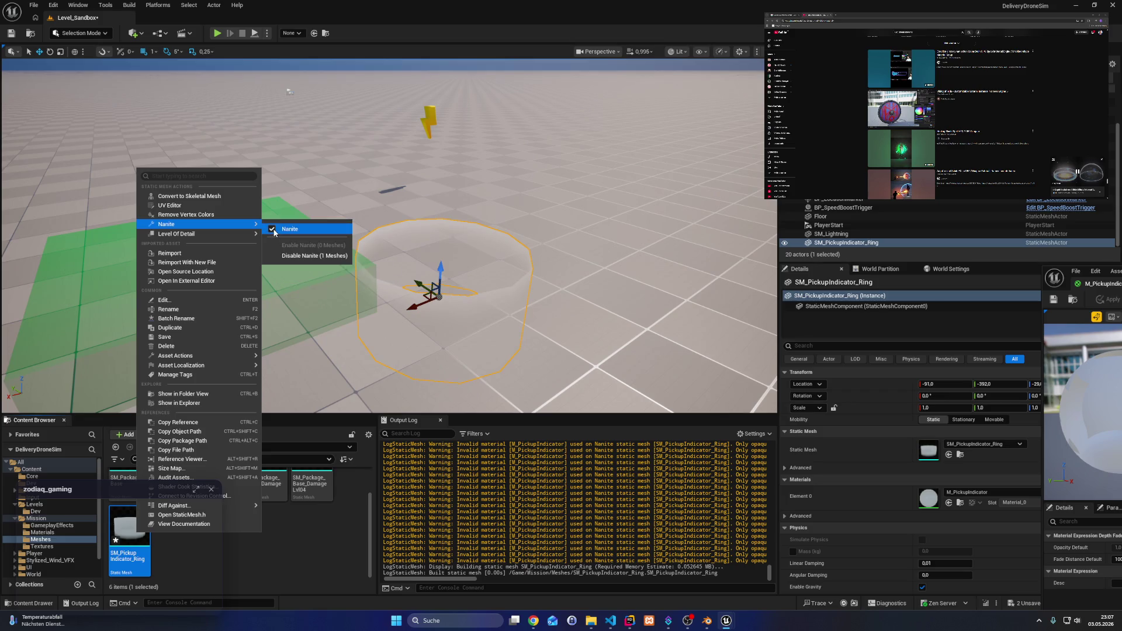
{"action": "left_click", "coordinate": [289, 256]}
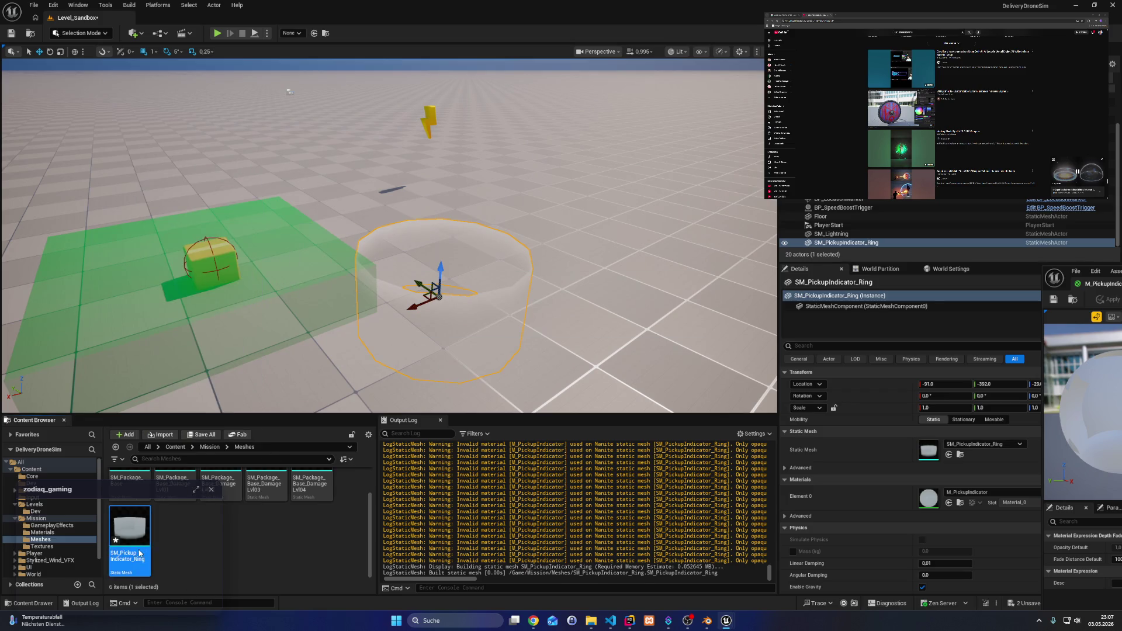
{"action": "left_click_drag", "start_coordinate": [1097, 284], "coordinate": [294, 4]}
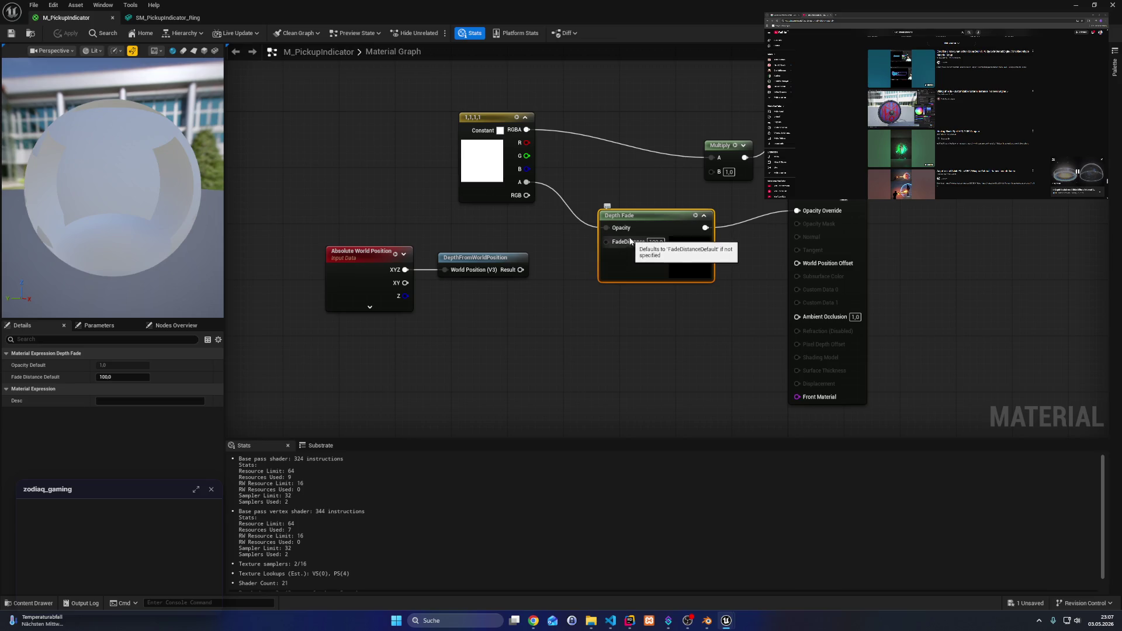
- Tidy the graph, add a DepthFromWorldPosition node and wire its result toward Opacity Override
{"action": "left_click_drag", "start_coordinate": [630, 215], "coordinate": [610, 236]}
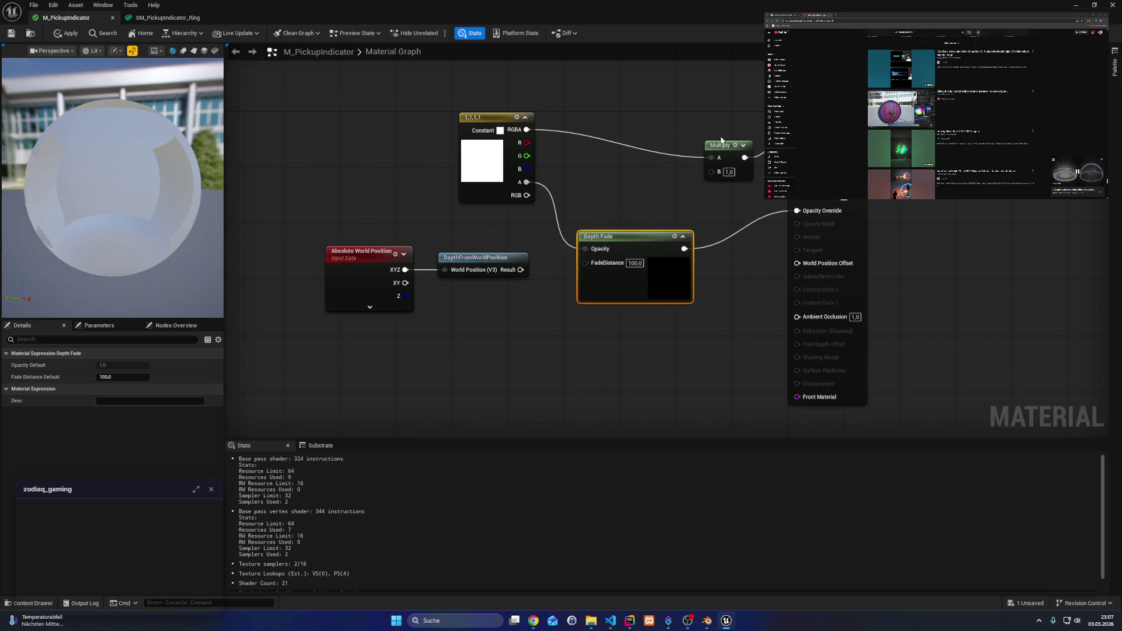
{"action": "mouse_move", "coordinate": [722, 140]}
{"action": "left_mouse_down"}
{"action": "mouse_move", "coordinate": [632, 140]}
{"action": "mouse_move", "coordinate": [625, 122]}
{"action": "left_mouse_up"}
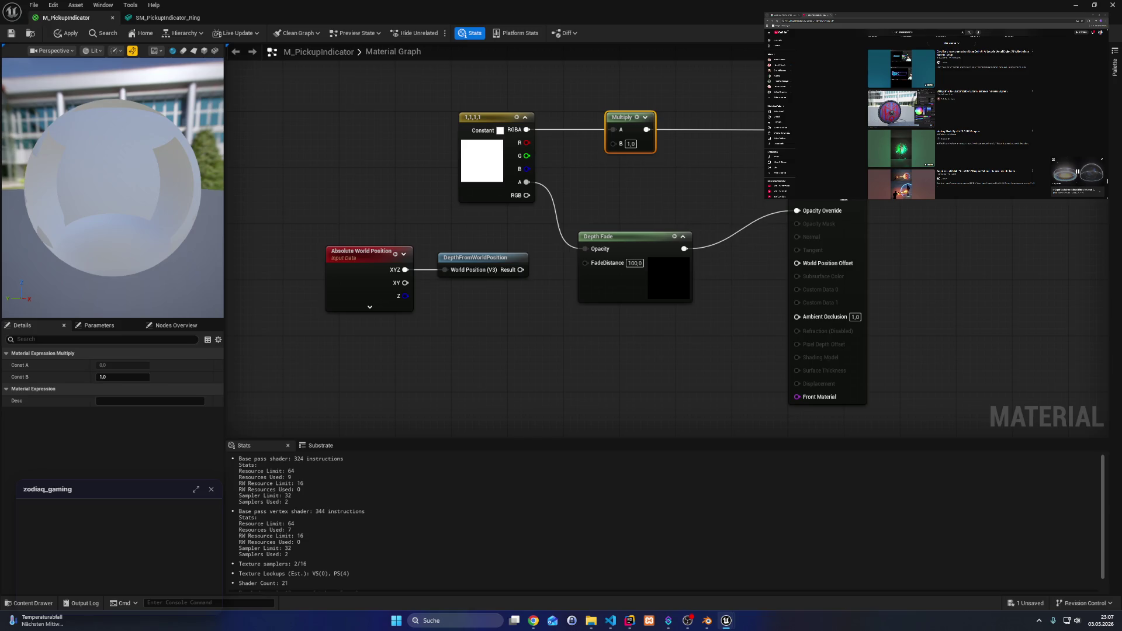
{"action": "right_click", "coordinate": [564, 392]}
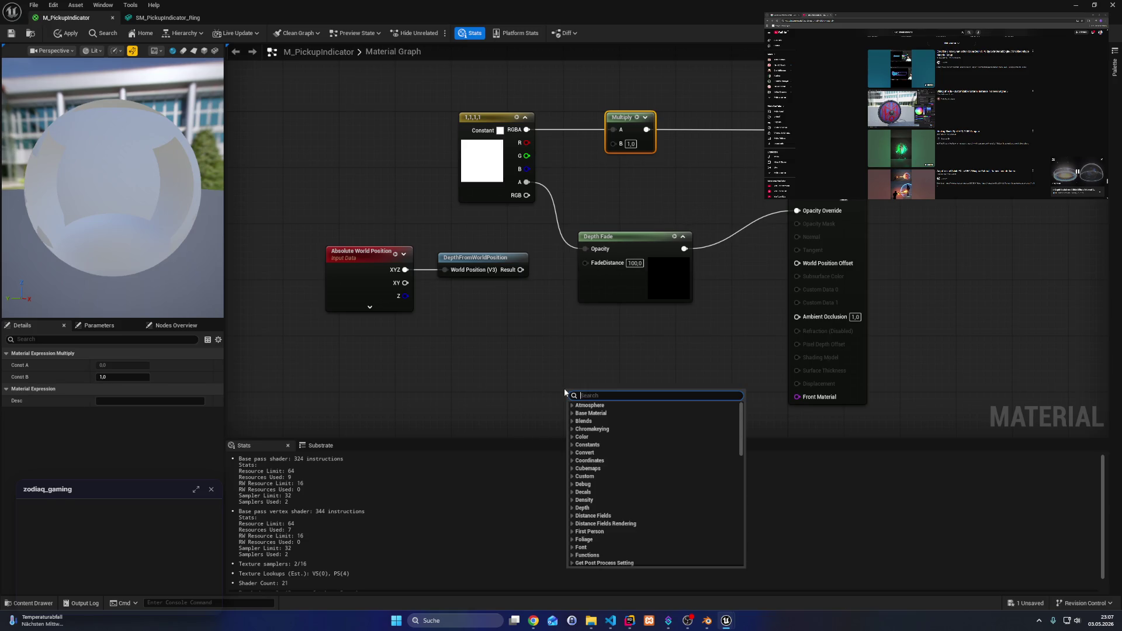
{"action": "type", "text": "de"}
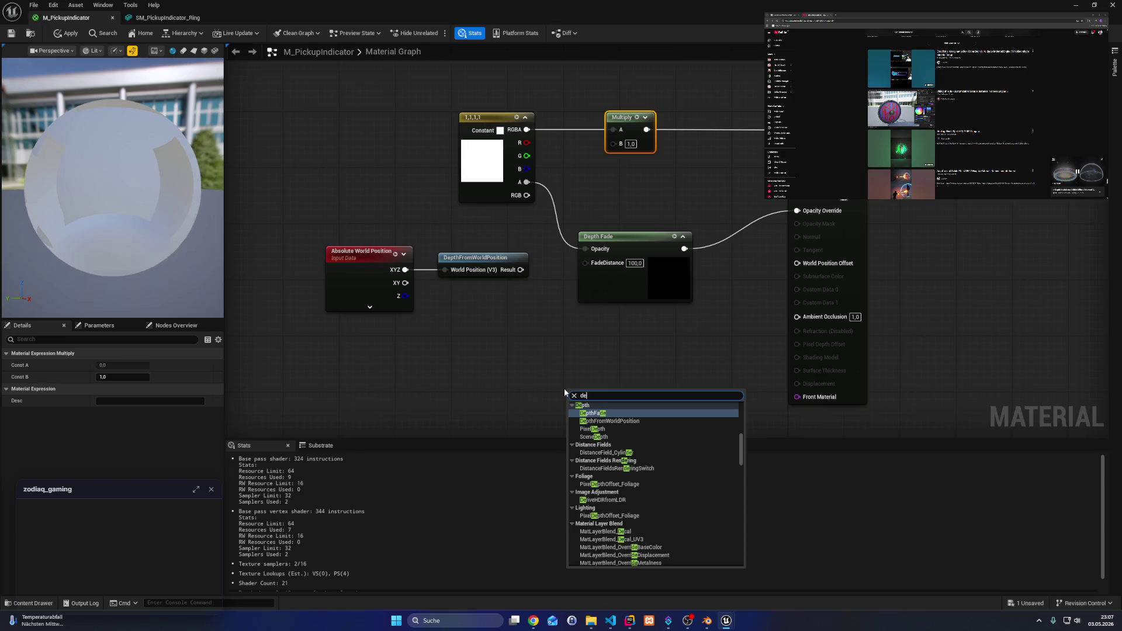
{"action": "key", "text": "Down"}
{"action": "key", "text": "Return"}
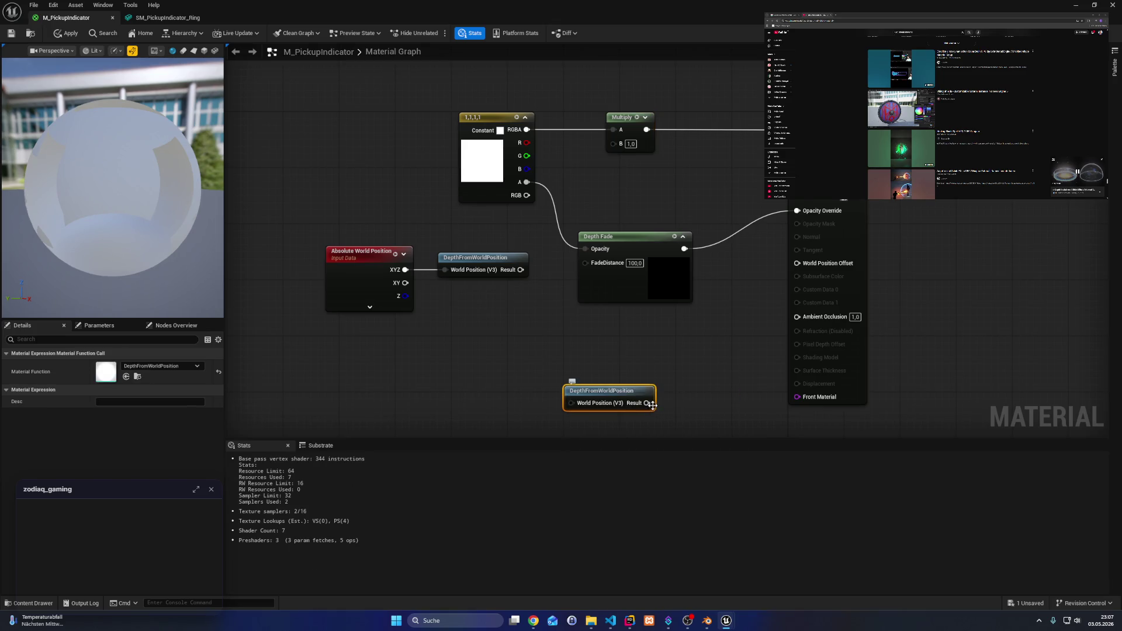
{"action": "mouse_move", "coordinate": [649, 403]}
{"action": "left_mouse_down"}
{"action": "mouse_move", "coordinate": [587, 249]}
{"action": "mouse_move", "coordinate": [637, 350]}
{"action": "mouse_move", "coordinate": [619, 359]}
{"action": "left_mouse_up"}
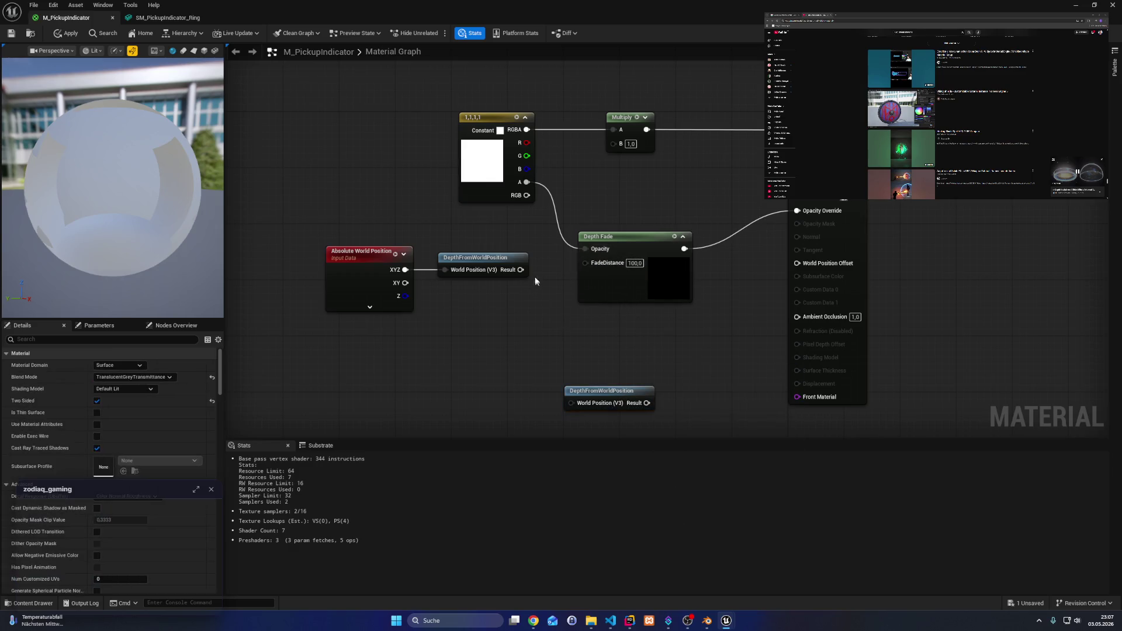
{"action": "mouse_move", "coordinate": [520, 270]}
{"action": "left_mouse_down"}
{"action": "mouse_move", "coordinate": [783, 229]}
{"action": "mouse_move", "coordinate": [796, 210]}
{"action": "left_mouse_up"}
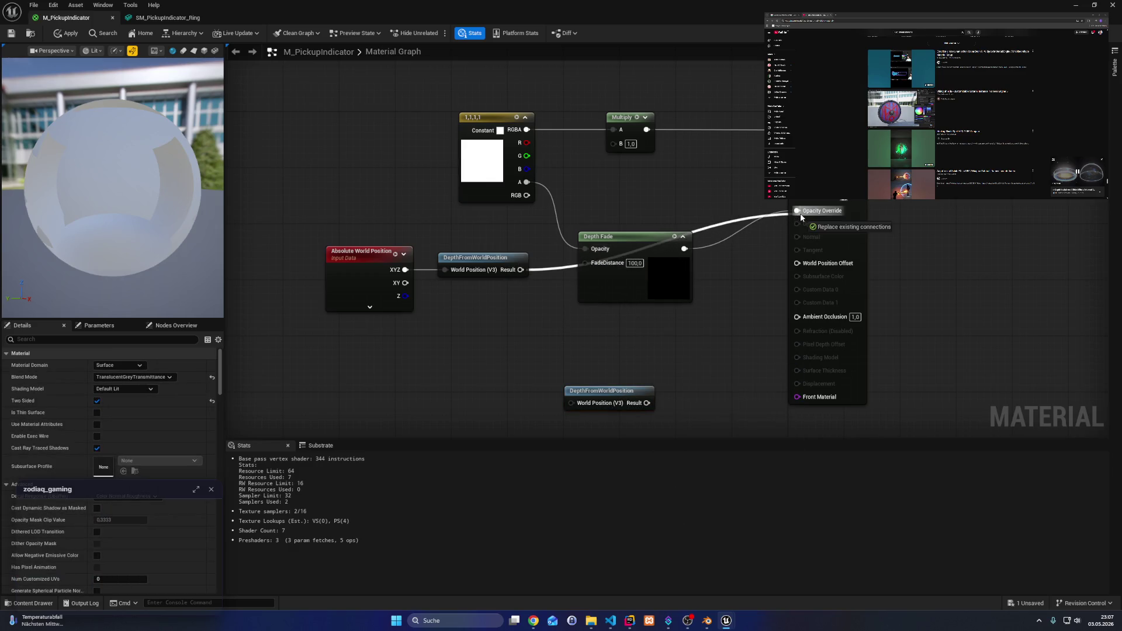
- Apply the material and lower the ring actor in the level to Z -45
{"action": "left_click", "coordinate": [59, 35]}
{"action": "key", "text": "alt+Tab"}
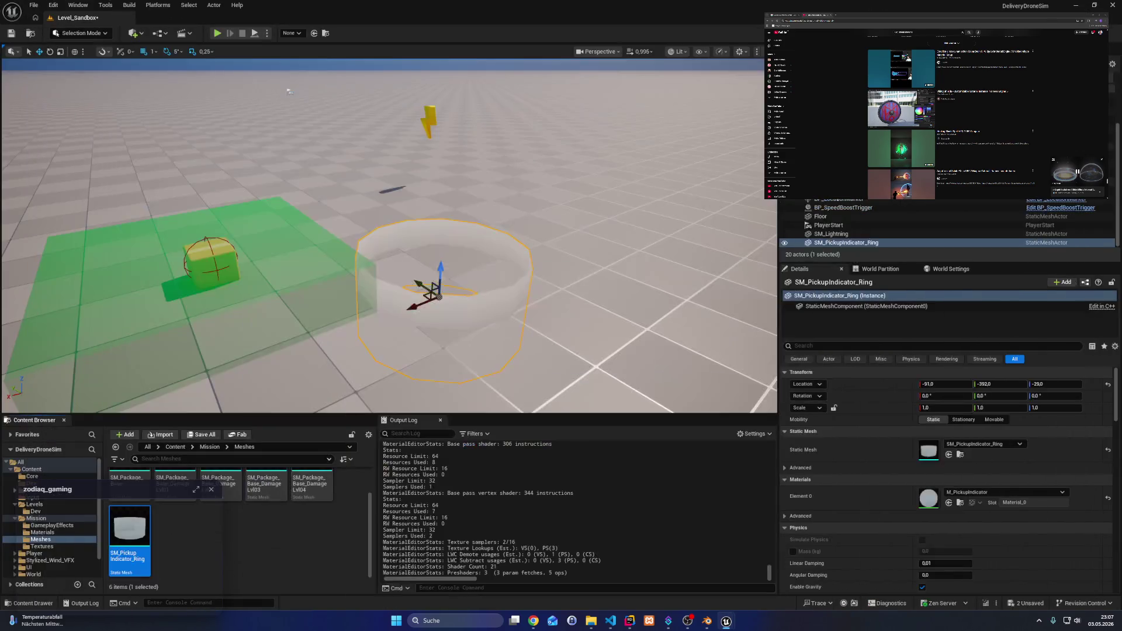
{"action": "mouse_move", "coordinate": [440, 274]}
{"action": "left_mouse_down"}
{"action": "mouse_move", "coordinate": [439, 212]}
{"action": "mouse_move", "coordinate": [432, 287]}
{"action": "mouse_move", "coordinate": [468, 97]}
{"action": "mouse_move", "coordinate": [437, 211]}
{"action": "mouse_move", "coordinate": [395, 218]}
{"action": "mouse_move", "coordinate": [313, 201]}
{"action": "mouse_move", "coordinate": [420, 250]}
{"action": "mouse_move", "coordinate": [431, 301]}
{"action": "mouse_move", "coordinate": [412, 304]}
{"action": "left_mouse_up"}
- Select the Depth Fade node back in the M_PickupIndicator material editor
{"action": "mouse_move", "coordinate": [726, 620]}
{"action": "left_click", "coordinate": [774, 576]}
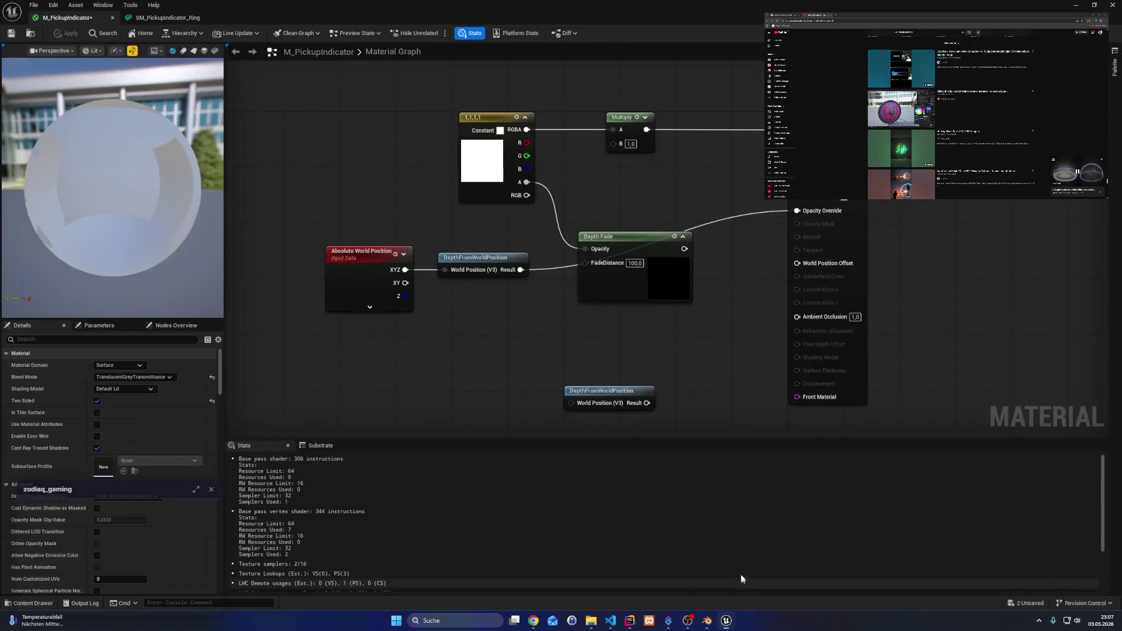
{"action": "left_click", "coordinate": [658, 280]}
- Delete the Depth Fade node and add a Fresnel node to the graph
{"action": "key", "text": "Delete"}
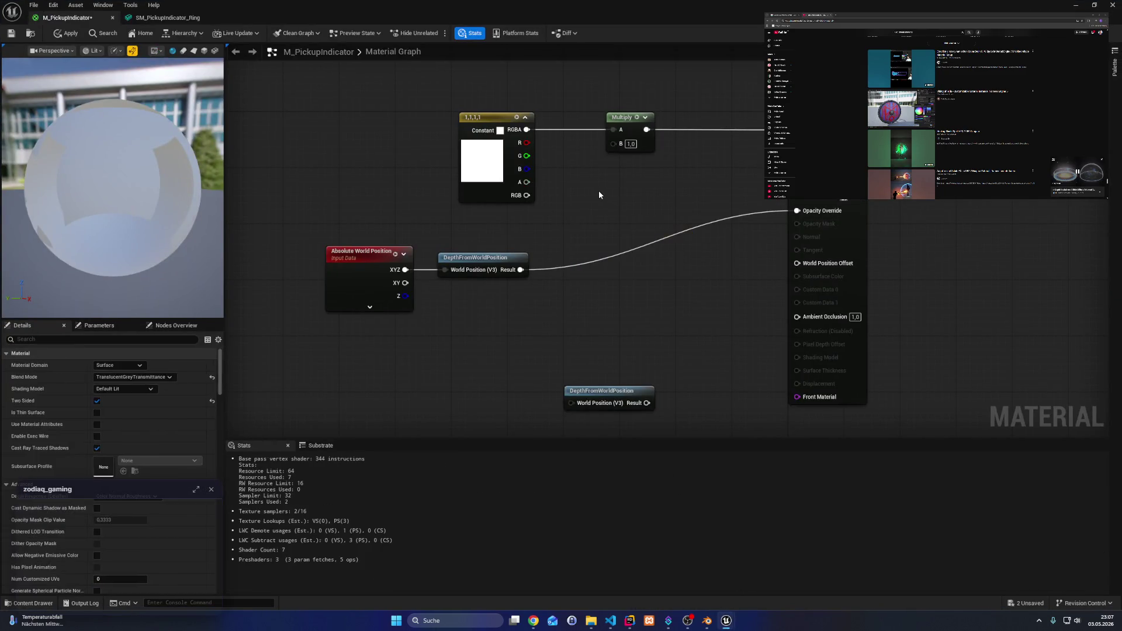
{"action": "right_click", "coordinate": [598, 191]}
{"action": "type", "text": "fres"}
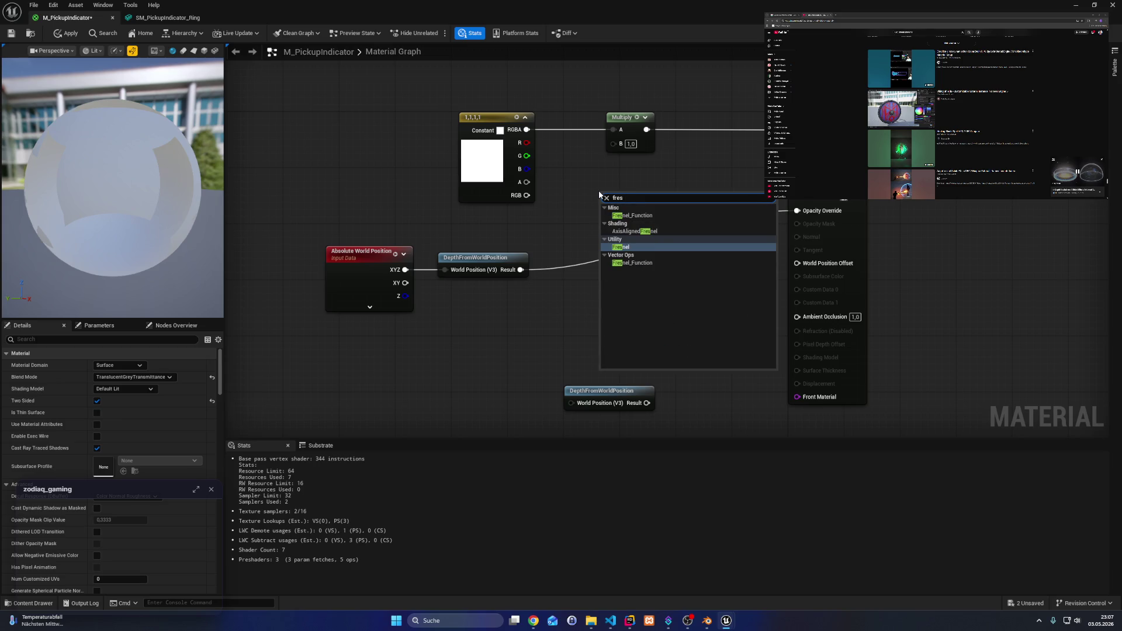
{"action": "key", "text": "Return"}
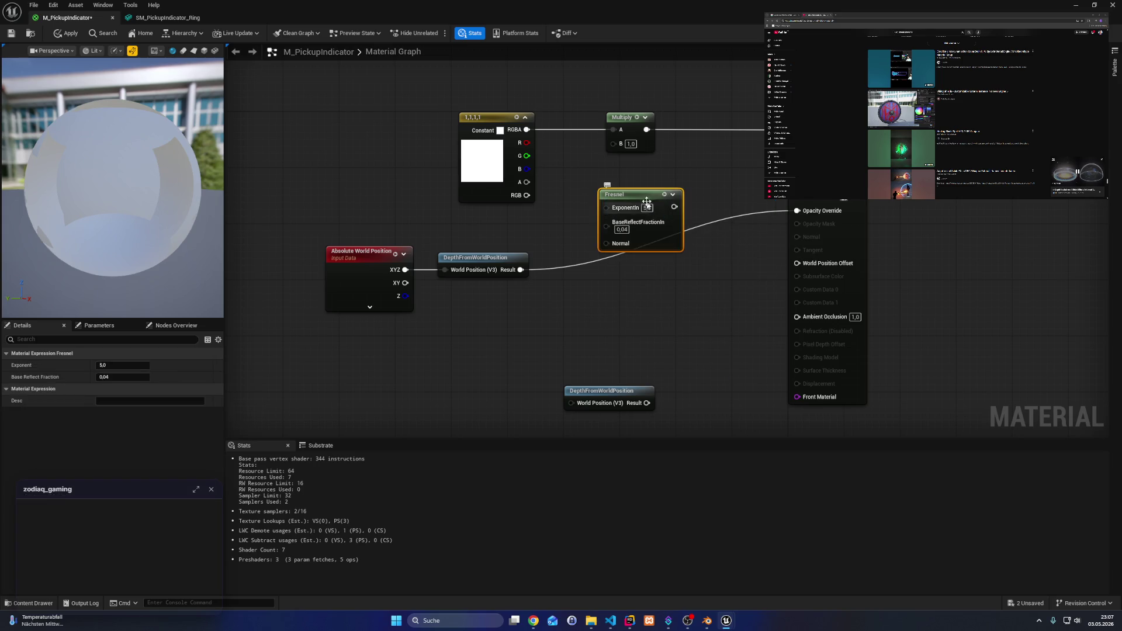
{"action": "mouse_move", "coordinate": [644, 197]}
{"action": "left_mouse_down"}
{"action": "mouse_move", "coordinate": [602, 197]}
{"action": "mouse_move", "coordinate": [644, 213]}
{"action": "mouse_move", "coordinate": [676, 155]}
{"action": "mouse_move", "coordinate": [718, 138]}
{"action": "left_mouse_up"}
- Add a second Multiply fed by the first, plug Fresnel into its B, and apply
{"action": "left_click_drag", "start_coordinate": [650, 129], "coordinate": [697, 157]}
{"action": "type", "text": "multiply"}
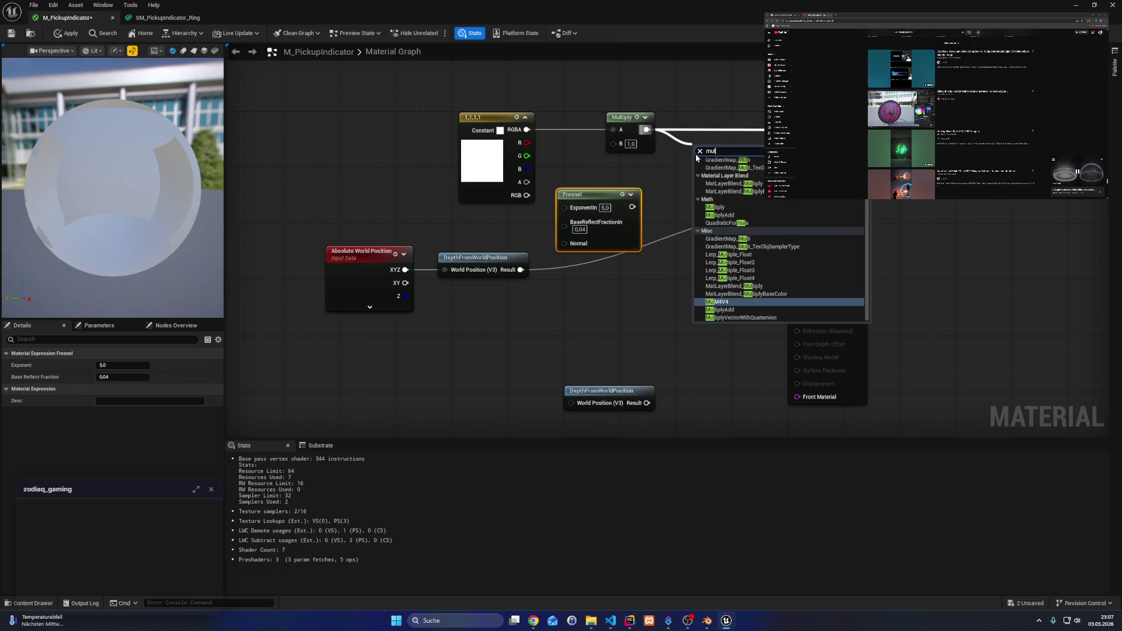
{"action": "key", "text": "Return"}
{"action": "left_click_drag", "start_coordinate": [632, 207], "coordinate": [697, 171]}
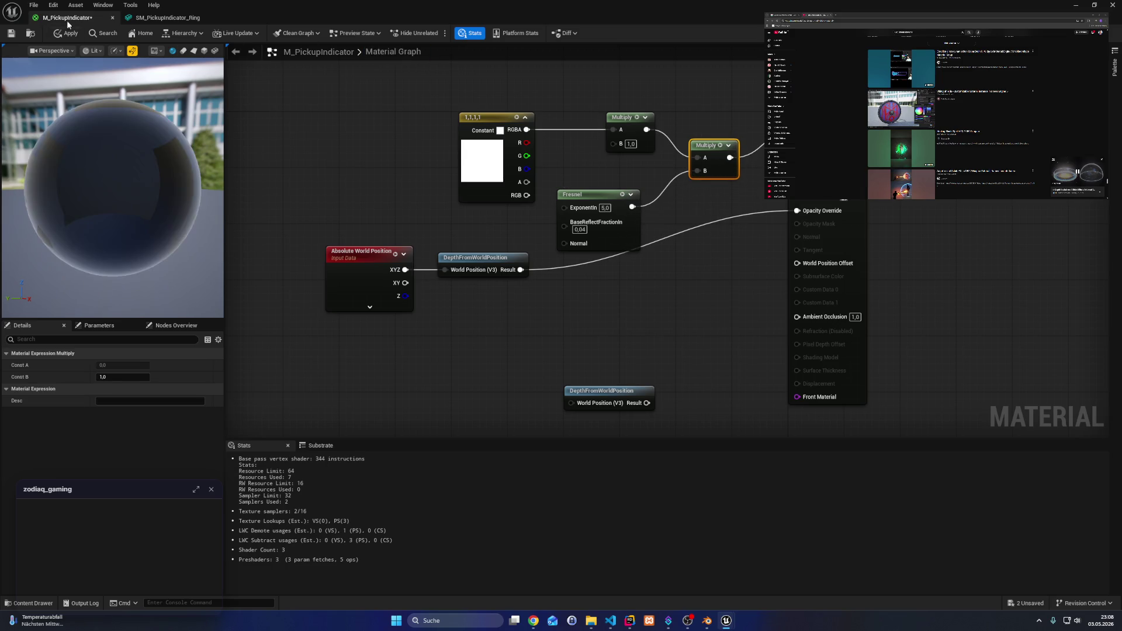
{"action": "left_click", "coordinate": [16, 35]}
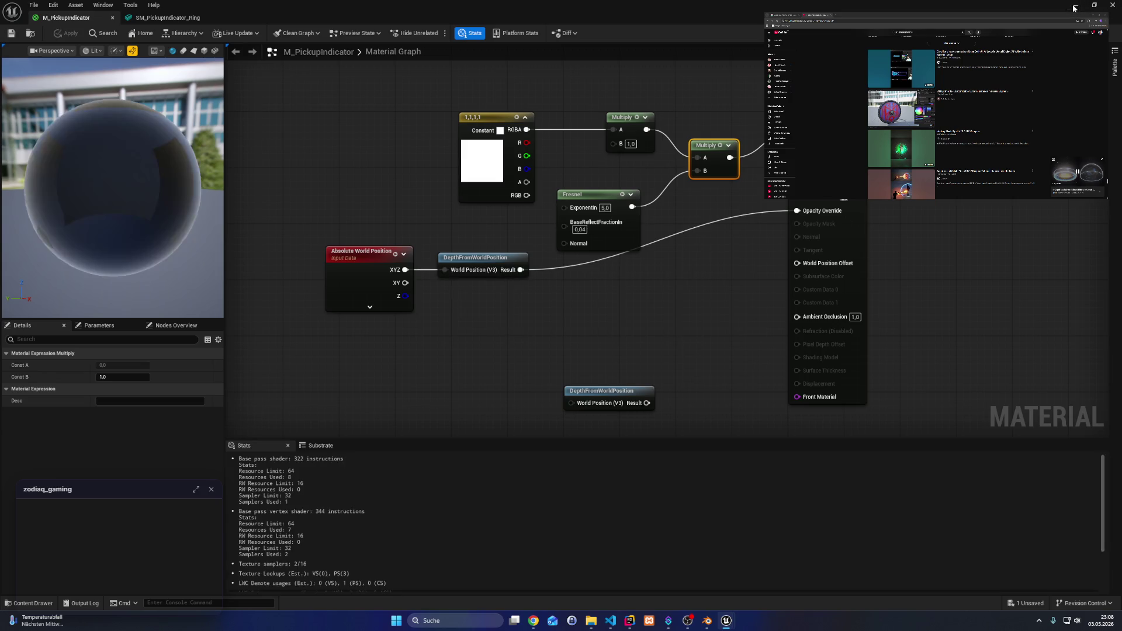
- View the ring in the level from a low camera angle
{"action": "left_click", "coordinate": [1113, 5]}
{"action": "mouse_move", "coordinate": [389, 233]}
{"action": "left_mouse_down"}
{"action": "mouse_move", "coordinate": [362, 210]}
{"action": "mouse_move", "coordinate": [391, 199]}
{"action": "left_mouse_up"}
{"action": "left_click_drag", "start_coordinate": [476, 315], "coordinate": [476, 315]}
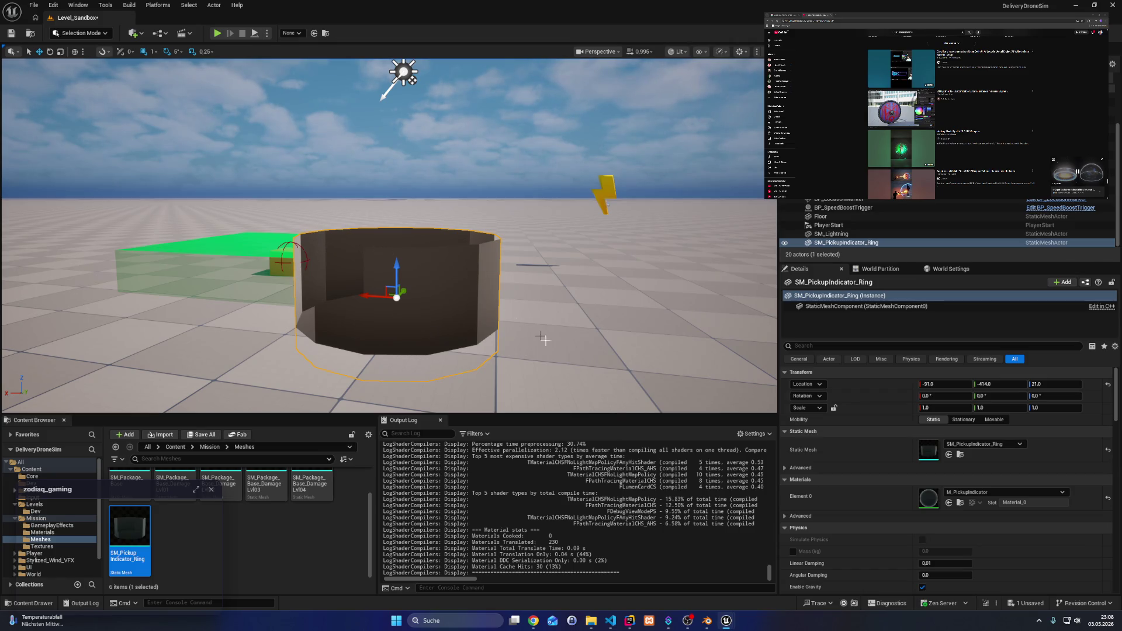
- Rewire the Fresnel output into the upper Multiply's B input instead
{"action": "mouse_move", "coordinate": [726, 620]}
{"action": "left_click", "coordinate": [666, 569]}
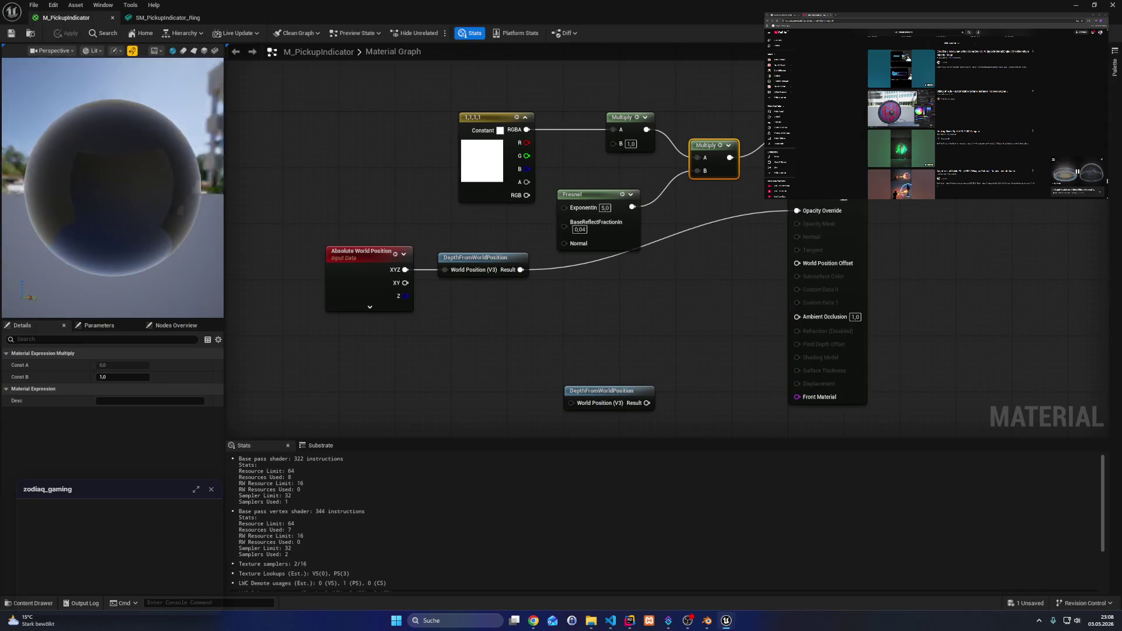
{"action": "left_click", "coordinate": [577, 173]}
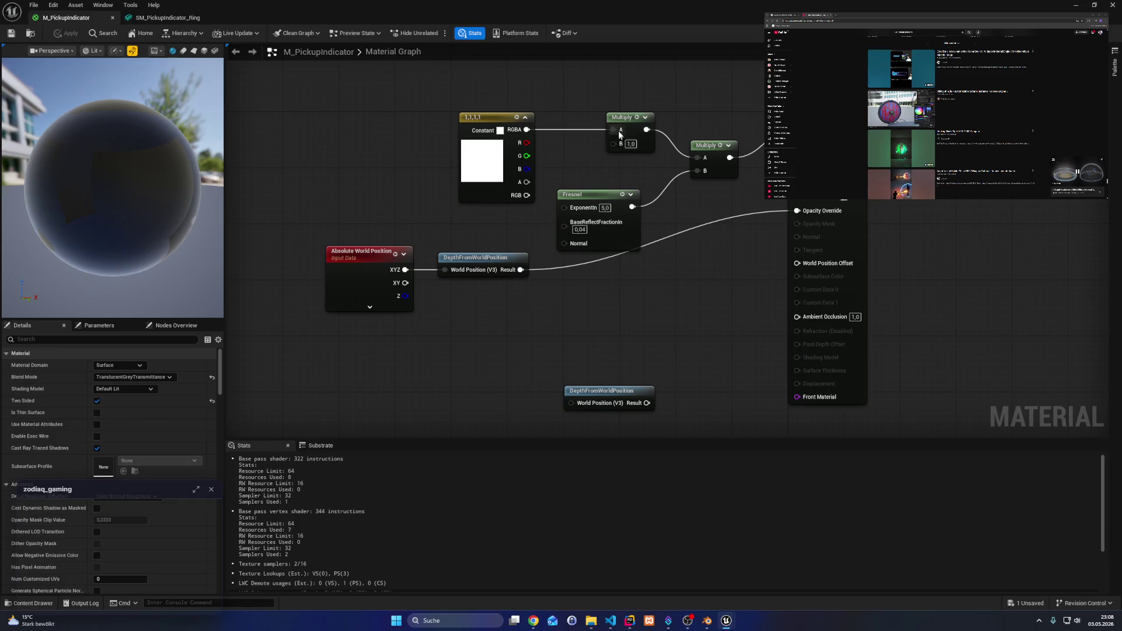
{"action": "mouse_move", "coordinate": [647, 129]}
{"action": "left_mouse_down"}
{"action": "mouse_move", "coordinate": [766, 129]}
{"action": "mouse_move", "coordinate": [714, 111]}
{"action": "left_mouse_up"}
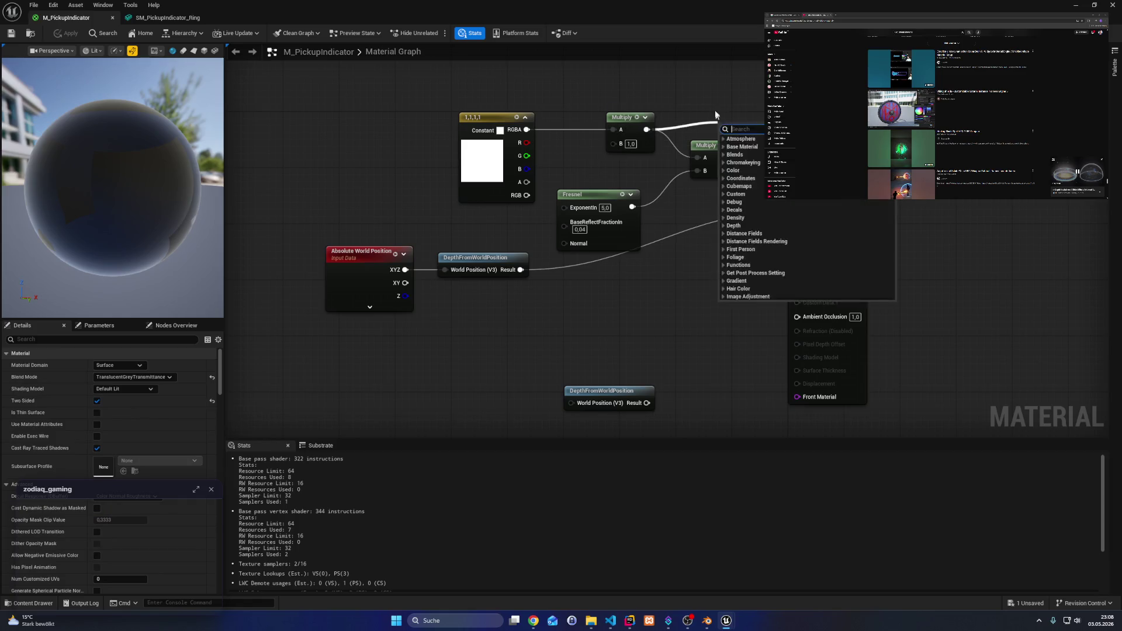
{"action": "key", "text": "Escape"}
{"action": "left_click_drag", "start_coordinate": [633, 206], "coordinate": [613, 144]}
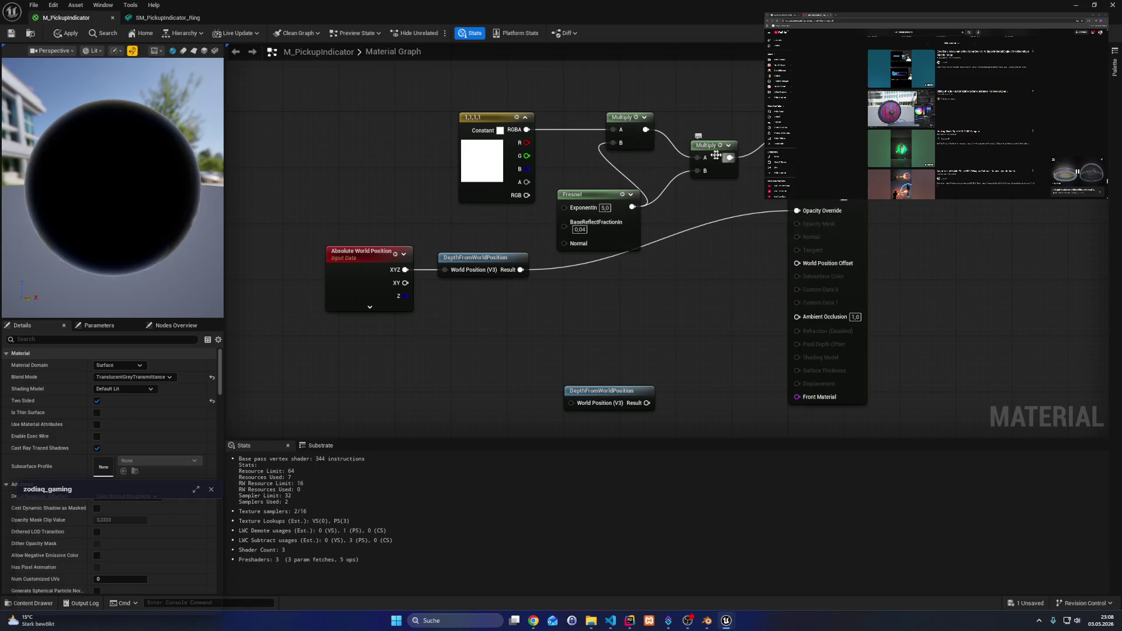
{"action": "left_click", "coordinate": [711, 153]}
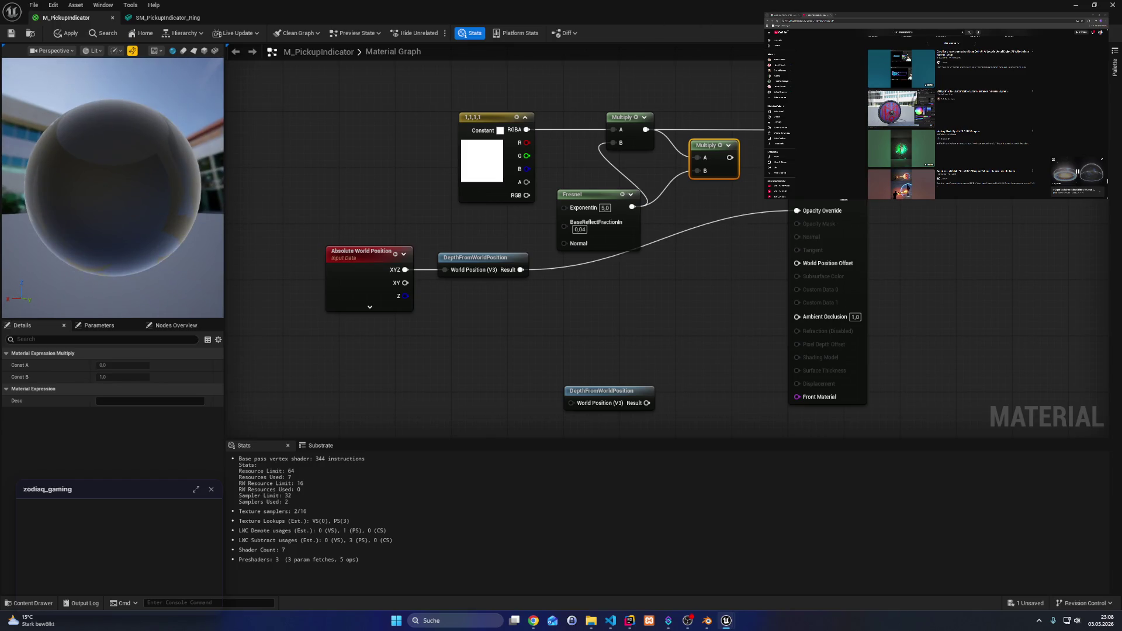
{"action": "key", "text": "alt+Tab"}
{"action": "key", "text": "alt+Tab"}
{"action": "left_click", "coordinate": [599, 330]}
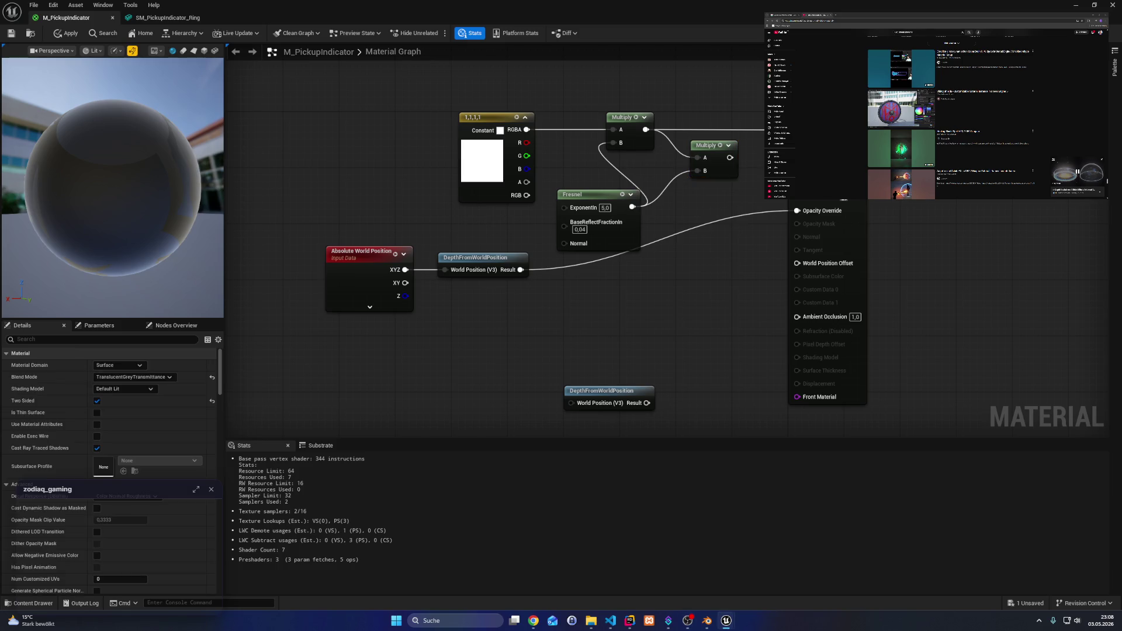